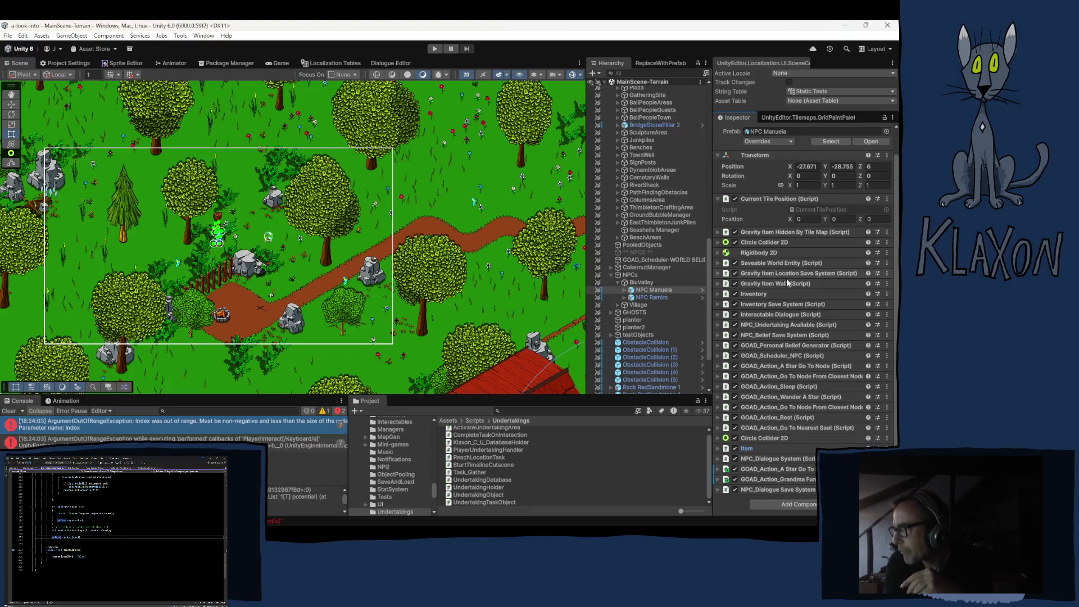
# - From NPC Roger in the Village group, copy the HasMetPlayer_False condition at Conditions Element 3
pyautogui.click(788, 344)
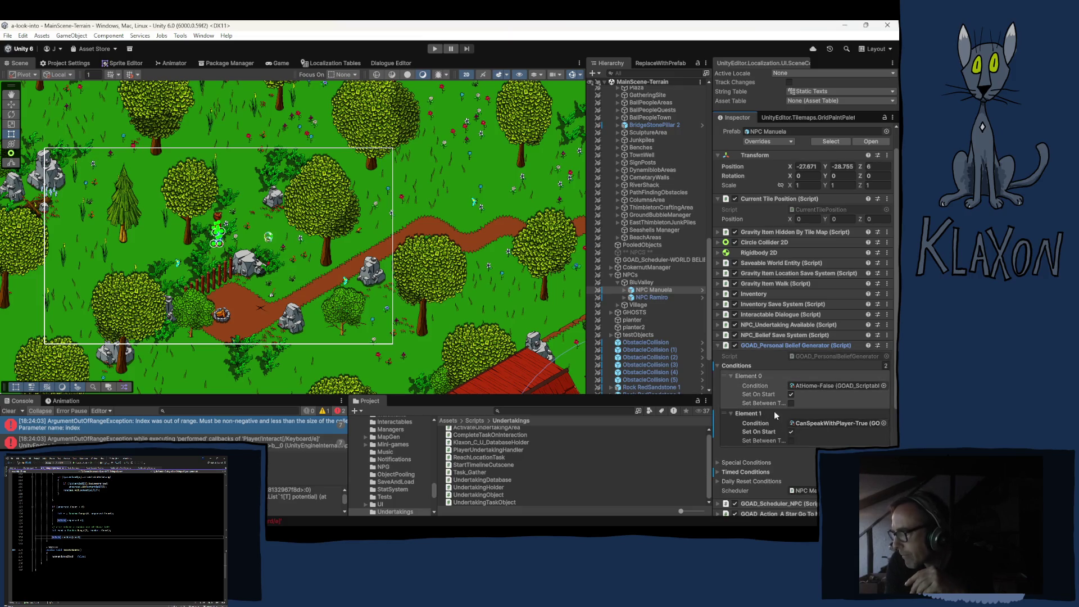
pyautogui.click(617, 305)
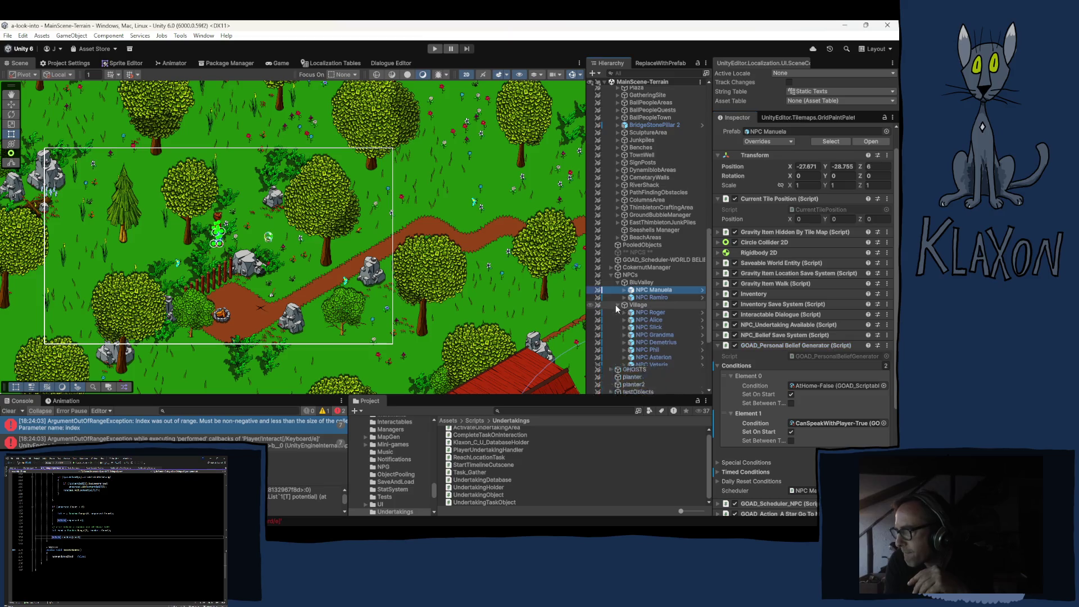
pyautogui.click(645, 313)
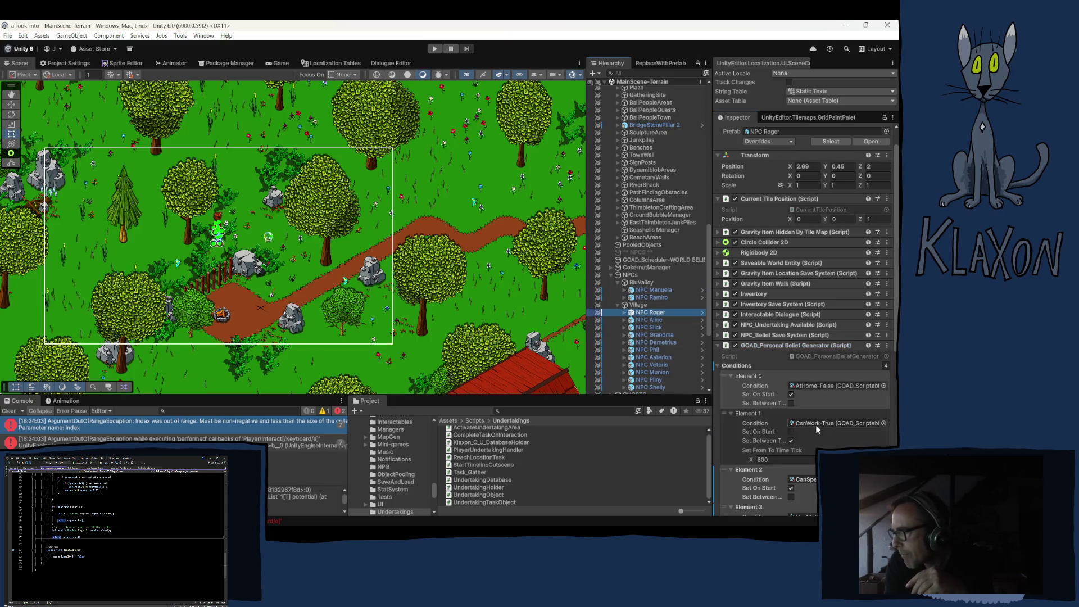
pyautogui.scroll(-3, 815, 425)
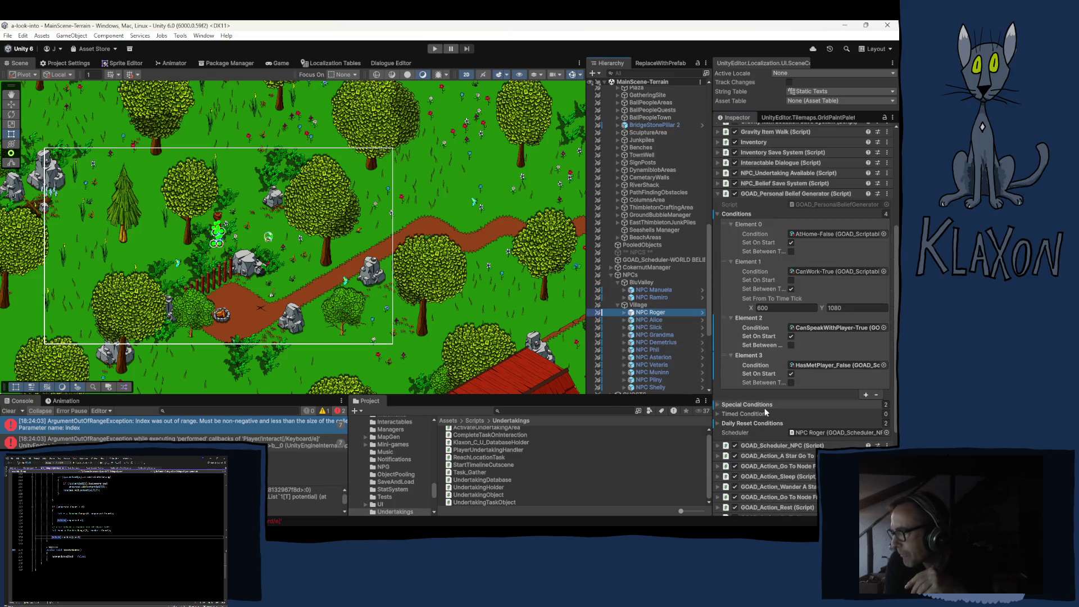
pyautogui.click(732, 355)
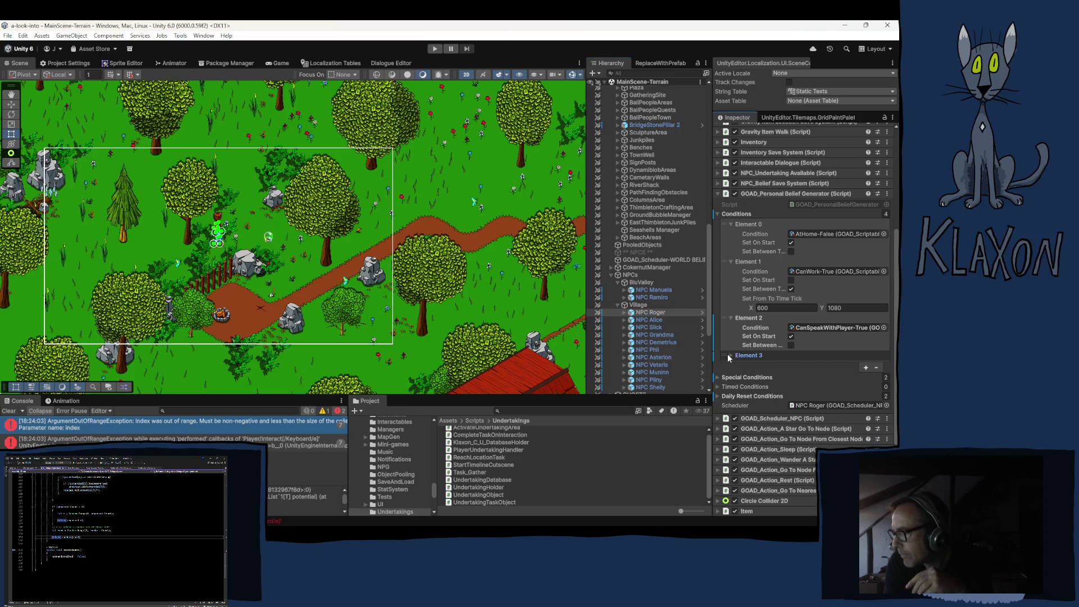
pyautogui.click(742, 358)
pyautogui.click(726, 357)
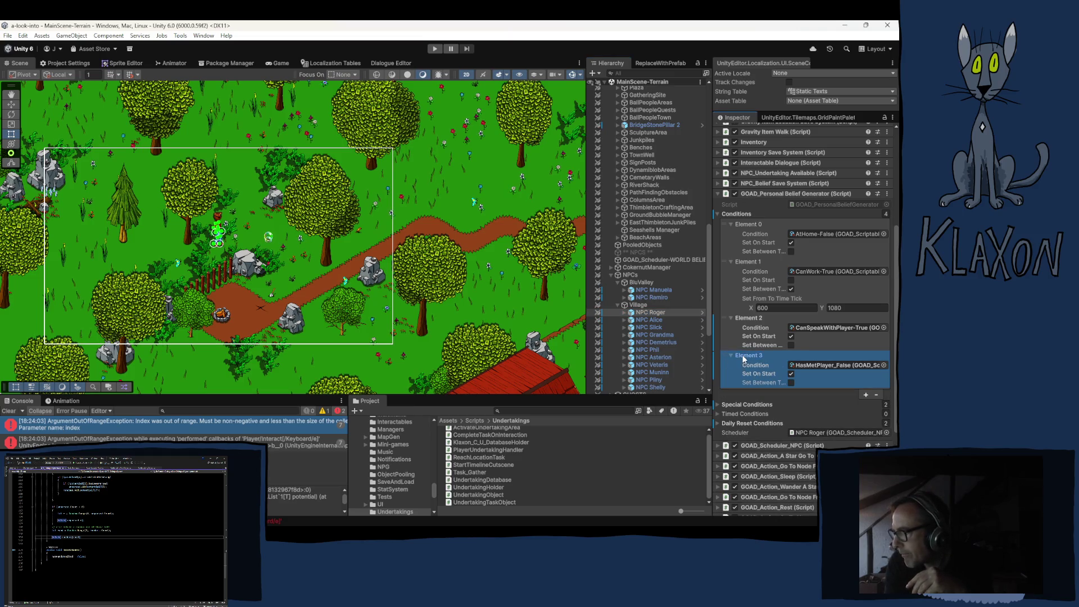
pyautogui.rightClick(743, 358)
pyautogui.click(756, 408)
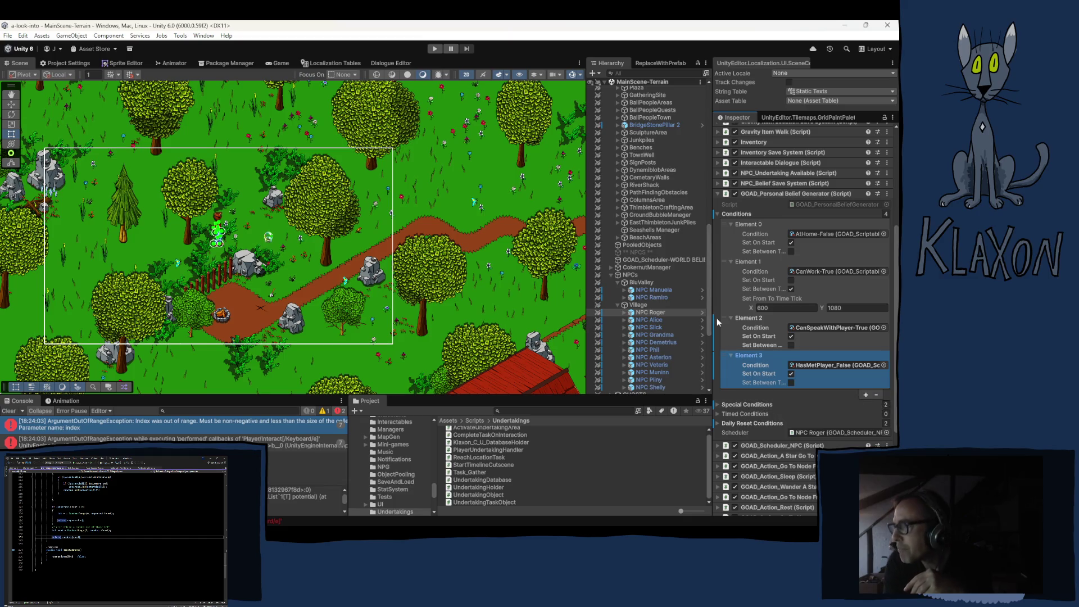
pyautogui.click(654, 290)
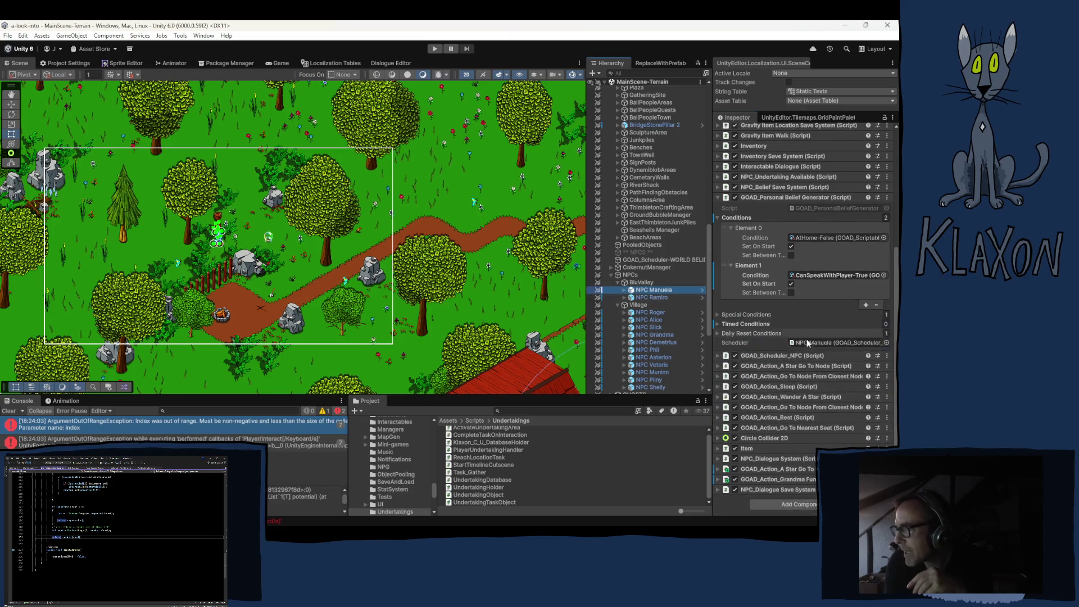
# - Add a third condition to NPC Manuela and paste HasMetPlayer_False into it
pyautogui.click(865, 306)
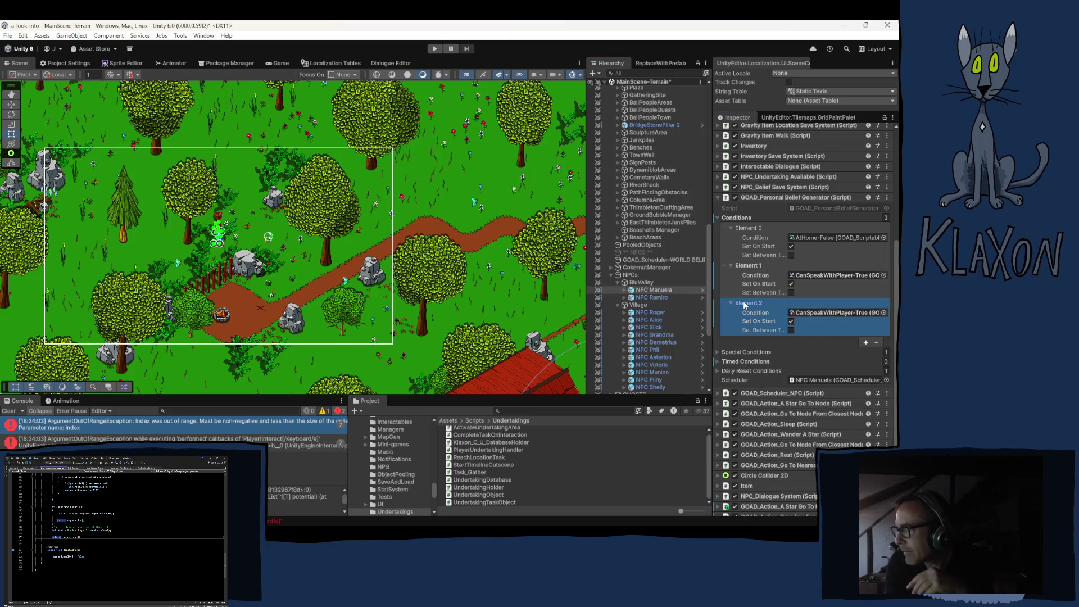
pyautogui.rightClick(744, 305)
pyautogui.click(778, 364)
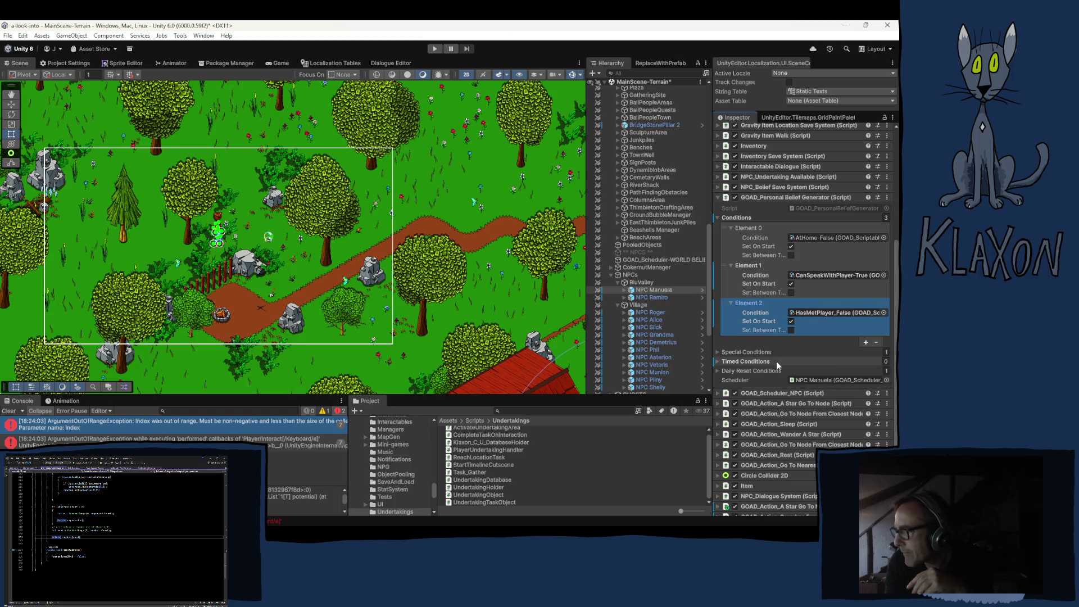
# - Give NPC Ramiro a fifth condition, Element 4, pasted as HasMetPlayer_False
pyautogui.click(652, 297)
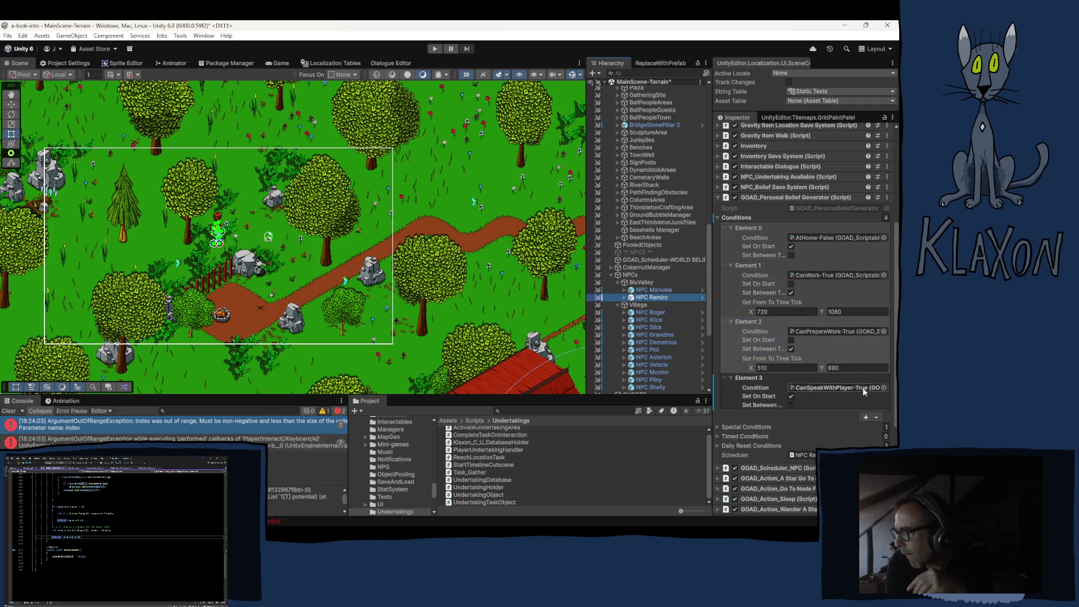
pyautogui.click(866, 417)
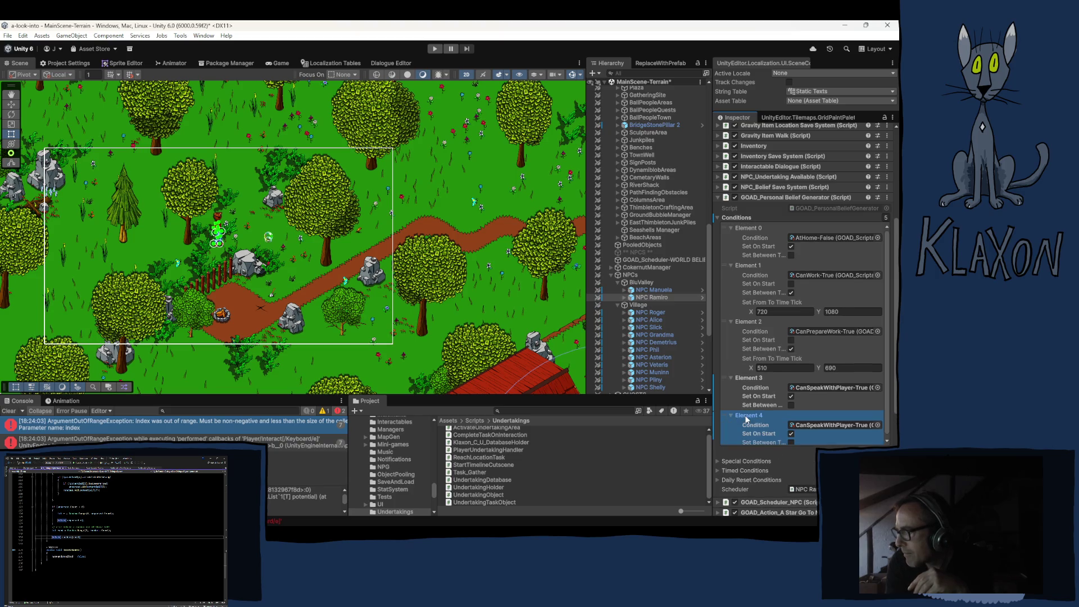
pyautogui.rightClick(747, 414)
pyautogui.click(779, 477)
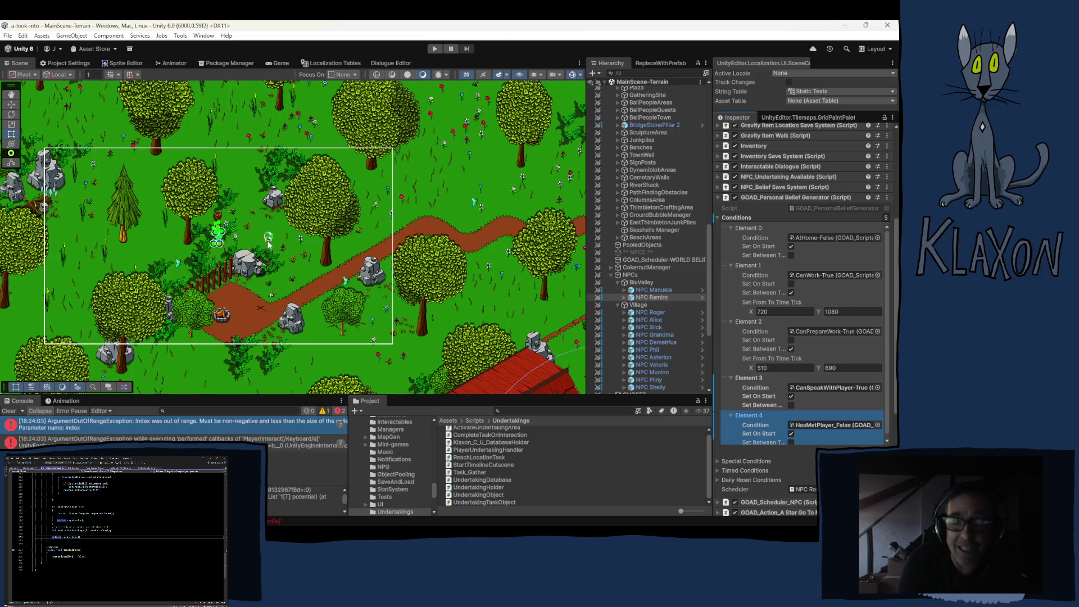
pyautogui.scroll(-6, 294, 247)
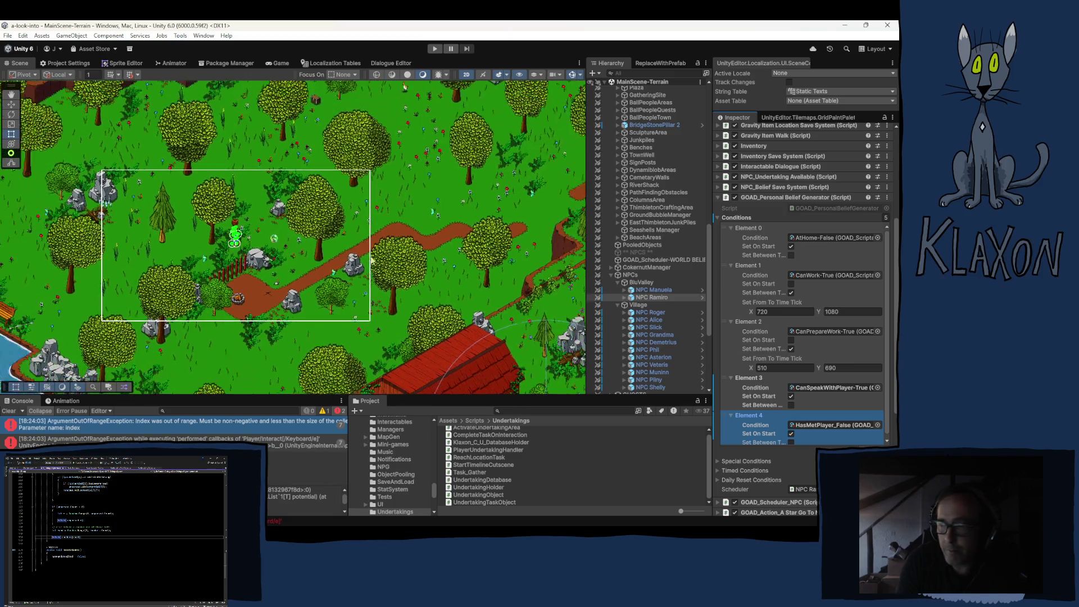
# - Pan the Scene view across the cliffs, forest, village pond, glowing blue building and purple area
pyautogui.scroll(-1, 319, 271)
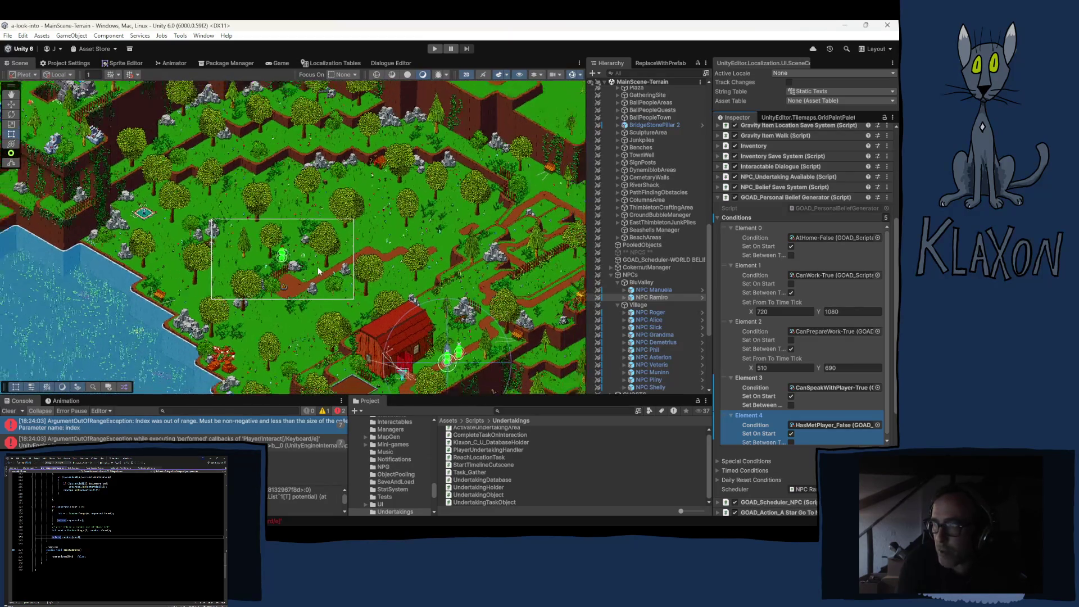
pyautogui.scroll(1, 362, 245)
pyautogui.moveTo(394, 212)
pyautogui.mouseDown()
pyautogui.moveTo(369, 206)
pyautogui.moveTo(355, 292)
pyautogui.mouseUp()
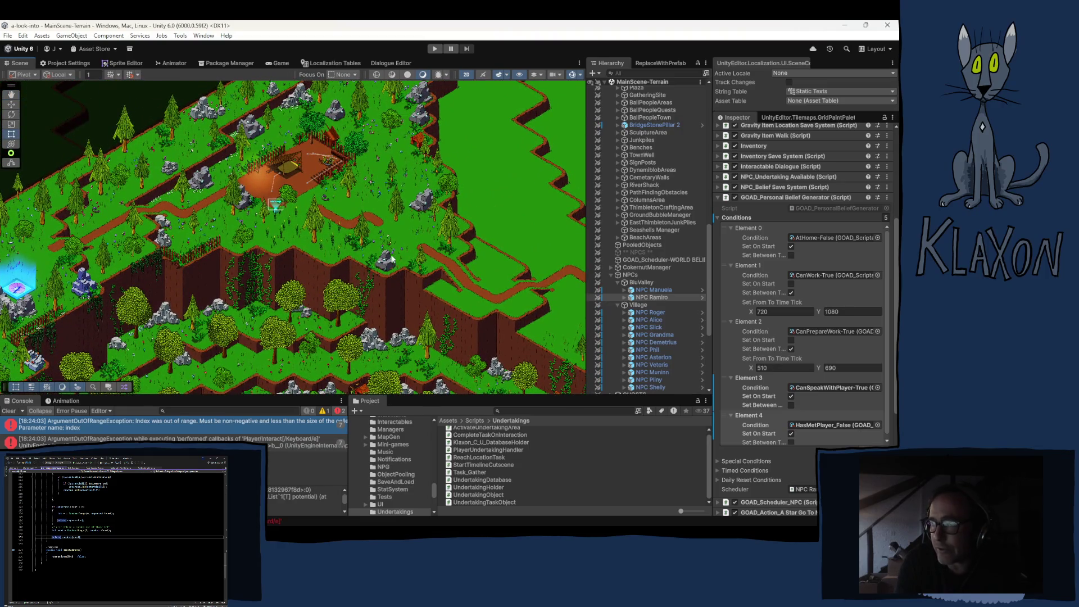
pyautogui.moveTo(392, 258); pyautogui.dragTo(331, 281)
pyautogui.moveTo(315, 169)
pyautogui.mouseDown()
pyautogui.moveTo(258, 191)
pyautogui.moveTo(185, 264)
pyautogui.mouseUp()
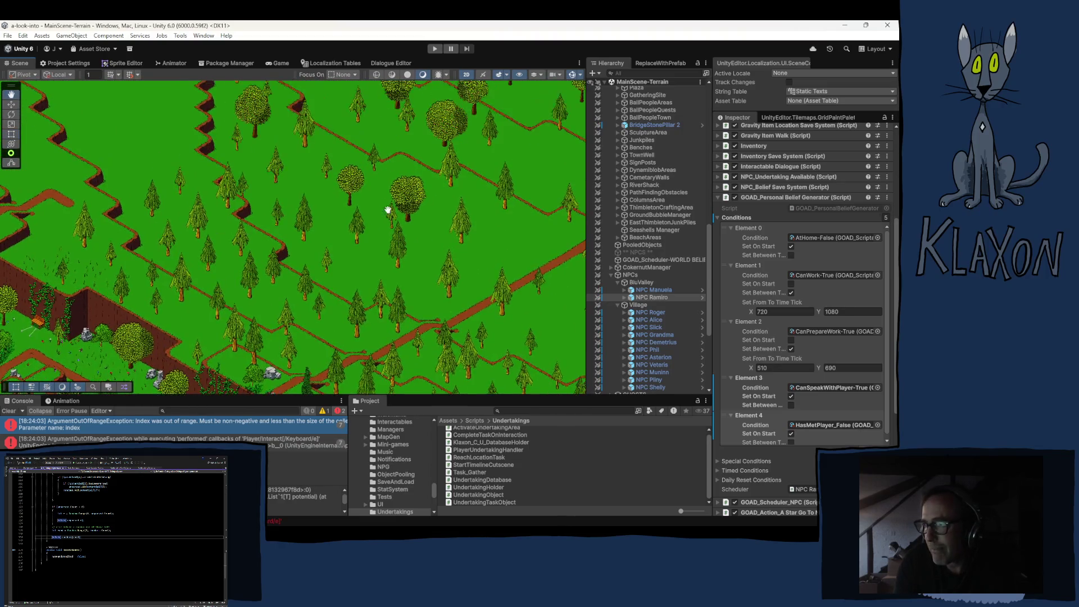
pyautogui.moveTo(388, 210)
pyautogui.mouseDown()
pyautogui.moveTo(366, 270)
pyautogui.moveTo(385, 319)
pyautogui.moveTo(234, 158)
pyautogui.moveTo(354, 306)
pyautogui.moveTo(376, 259)
pyautogui.moveTo(242, 169)
pyautogui.moveTo(209, 186)
pyautogui.mouseUp()
pyautogui.moveTo(330, 187); pyautogui.dragTo(168, 84)
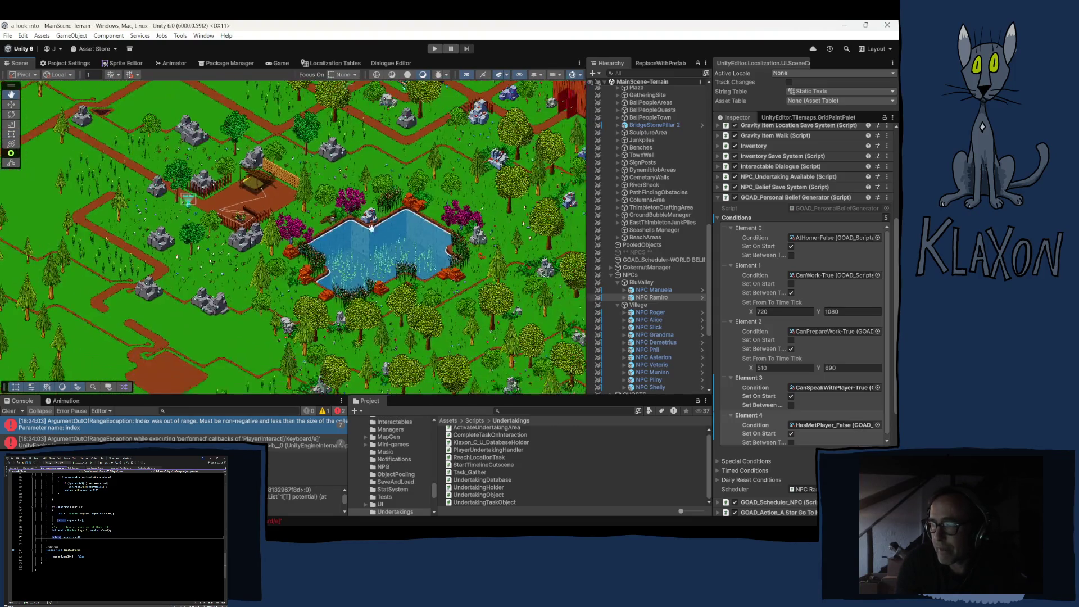
pyautogui.moveTo(250, 307)
pyautogui.mouseDown()
pyautogui.moveTo(237, 295)
pyautogui.moveTo(257, 246)
pyautogui.moveTo(423, 214)
pyautogui.moveTo(523, 214)
pyautogui.moveTo(506, 189)
pyautogui.moveTo(448, 178)
pyautogui.mouseUp()
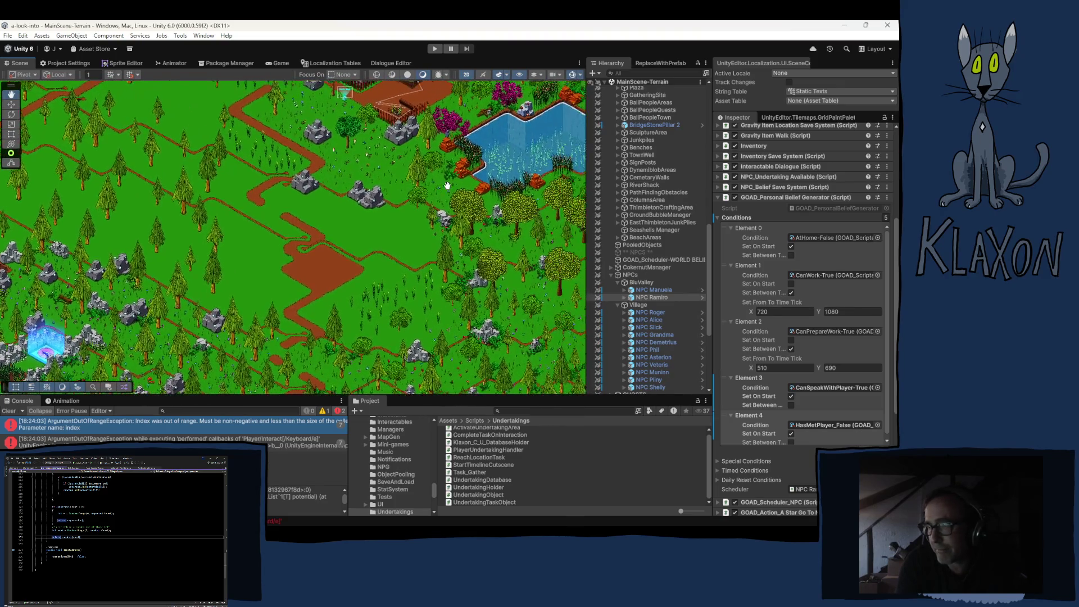
pyautogui.moveTo(84, 270); pyautogui.dragTo(422, 149)
pyautogui.moveTo(168, 147)
pyautogui.mouseDown()
pyautogui.moveTo(169, 114)
pyautogui.moveTo(141, 84)
pyautogui.moveTo(115, 85)
pyautogui.mouseUp()
pyautogui.moveTo(383, 267); pyautogui.dragTo(340, 121)
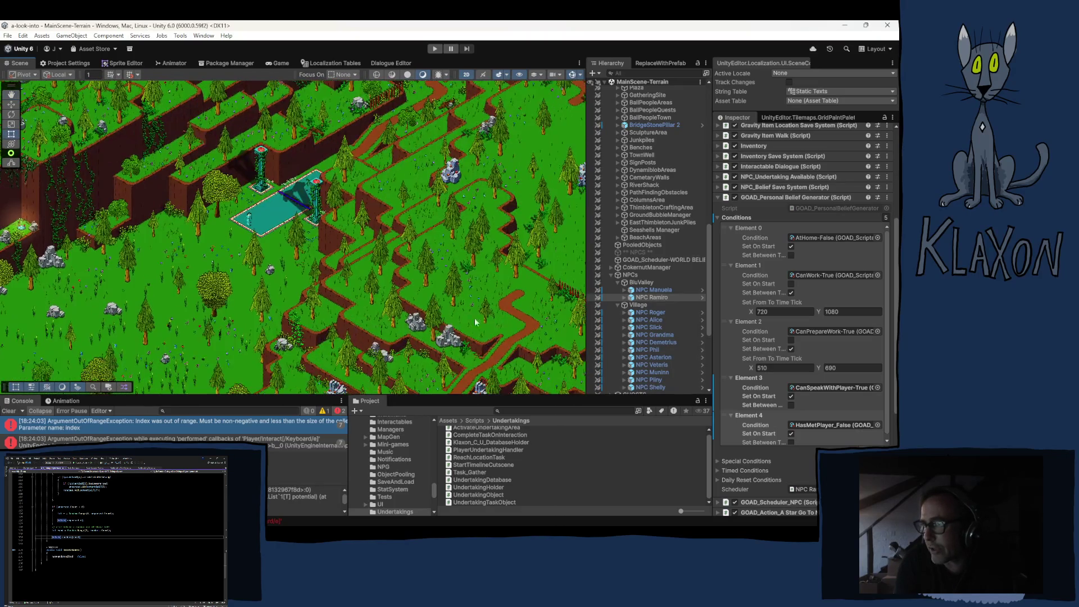
pyautogui.moveTo(427, 281)
pyautogui.mouseDown()
pyautogui.moveTo(354, 219)
pyautogui.moveTo(388, 258)
pyautogui.mouseUp()
pyautogui.moveTo(472, 337); pyautogui.dragTo(354, 219)
# - Pan over the sand plateau, red barn, teal pond and NPC cluster to the village houses and bridge
pyautogui.moveTo(427, 314); pyautogui.dragTo(337, 253)
pyautogui.moveTo(315, 315); pyautogui.dragTo(246, 271)
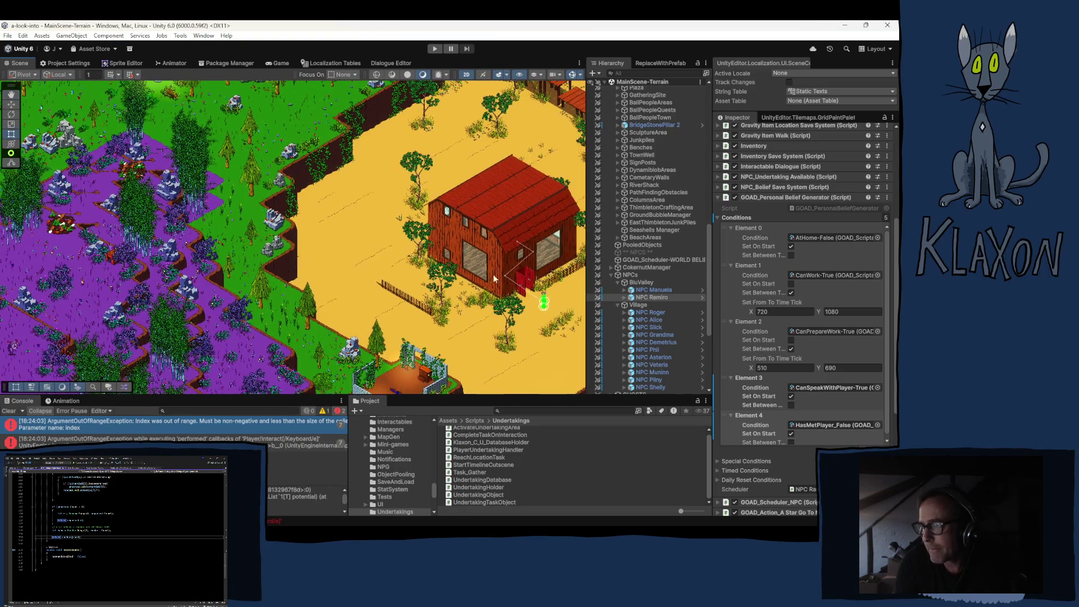
pyautogui.moveTo(494, 274); pyautogui.dragTo(281, 258)
pyautogui.moveTo(355, 224); pyautogui.dragTo(291, 287)
pyautogui.moveTo(412, 188); pyautogui.dragTo(328, 269)
pyautogui.moveTo(376, 226); pyautogui.dragTo(292, 293)
pyautogui.moveTo(399, 209); pyautogui.dragTo(281, 306)
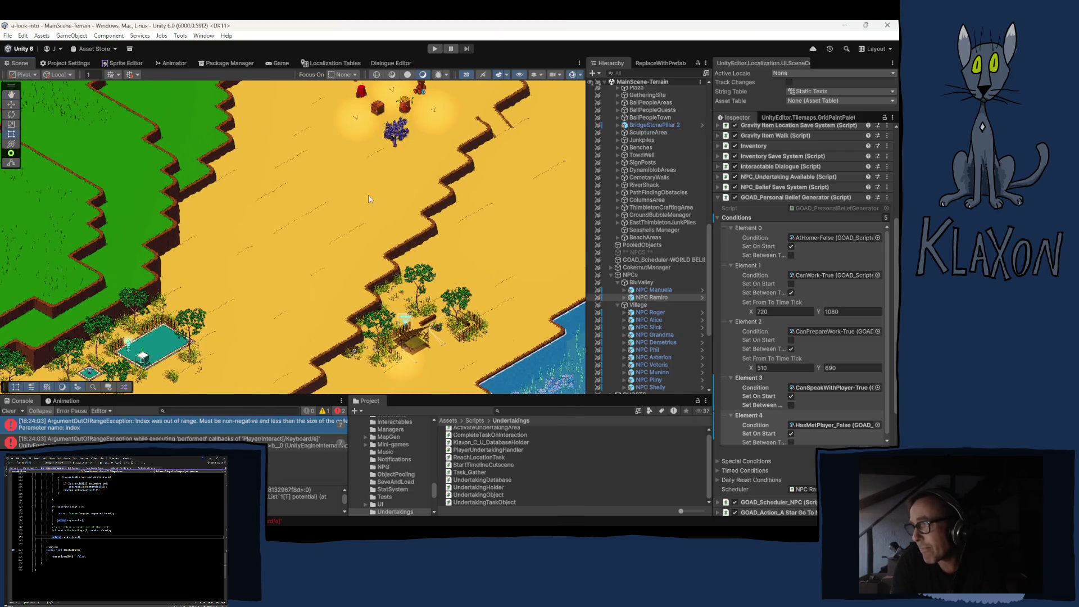
pyautogui.moveTo(369, 194); pyautogui.dragTo(285, 255)
pyautogui.moveTo(341, 186); pyautogui.dragTo(301, 240)
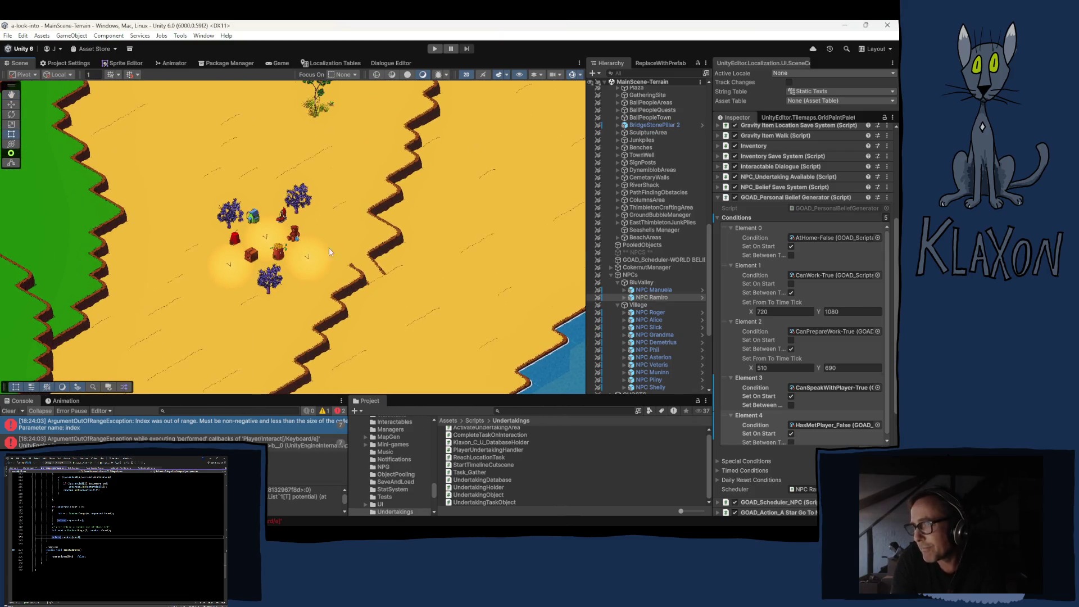
pyautogui.moveTo(237, 203); pyautogui.dragTo(369, 280)
pyautogui.moveTo(301, 161)
pyautogui.mouseDown()
pyautogui.moveTo(324, 186)
pyautogui.moveTo(325, 294)
pyautogui.mouseUp()
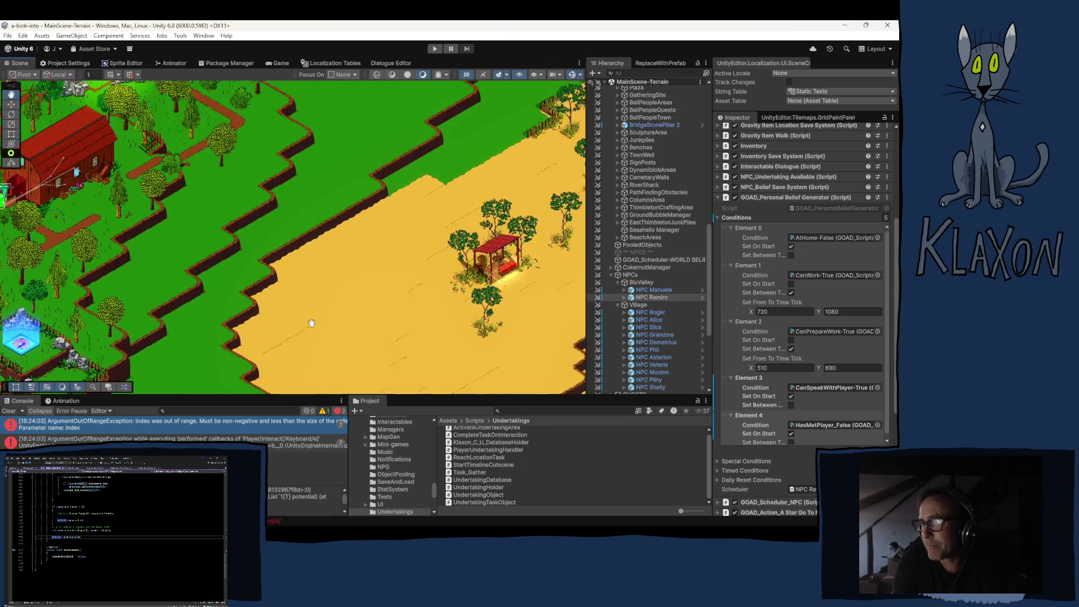
pyautogui.moveTo(363, 177)
pyautogui.mouseDown()
pyautogui.moveTo(302, 262)
pyautogui.moveTo(345, 246)
pyautogui.moveTo(337, 210)
pyautogui.moveTo(322, 235)
pyautogui.mouseUp()
pyautogui.moveTo(297, 168)
pyautogui.mouseDown()
pyautogui.moveTo(306, 258)
pyautogui.moveTo(285, 245)
pyautogui.moveTo(285, 254)
pyautogui.moveTo(233, 248)
pyautogui.mouseUp()
pyautogui.moveTo(362, 247); pyautogui.dragTo(347, 245)
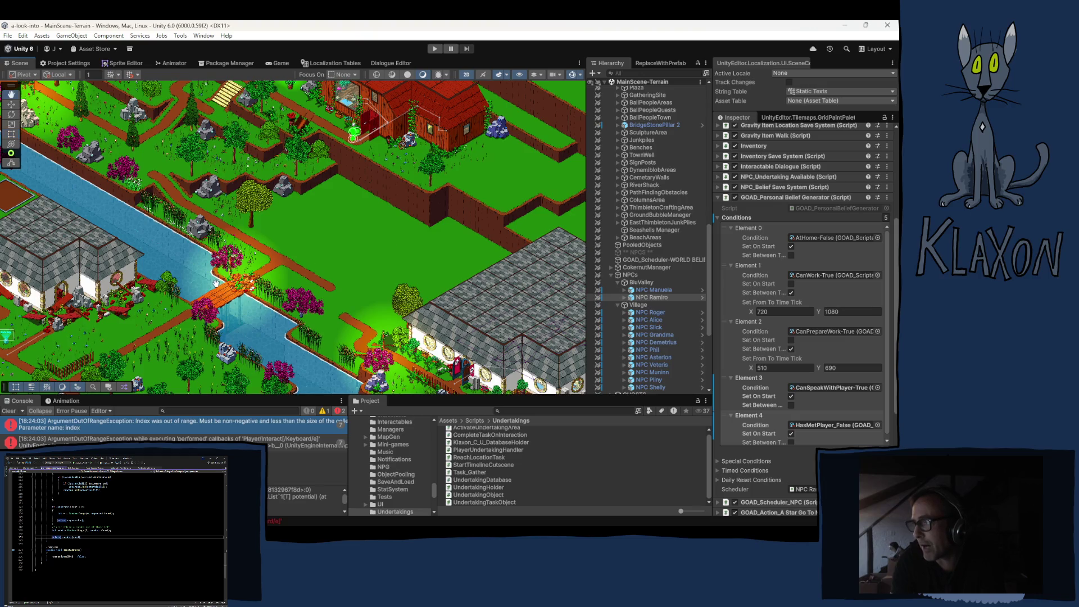
pyautogui.moveTo(281, 186); pyautogui.dragTo(244, 204)
pyautogui.moveTo(243, 101); pyautogui.dragTo(402, 203)
pyautogui.moveTo(295, 179); pyautogui.dragTo(435, 190)
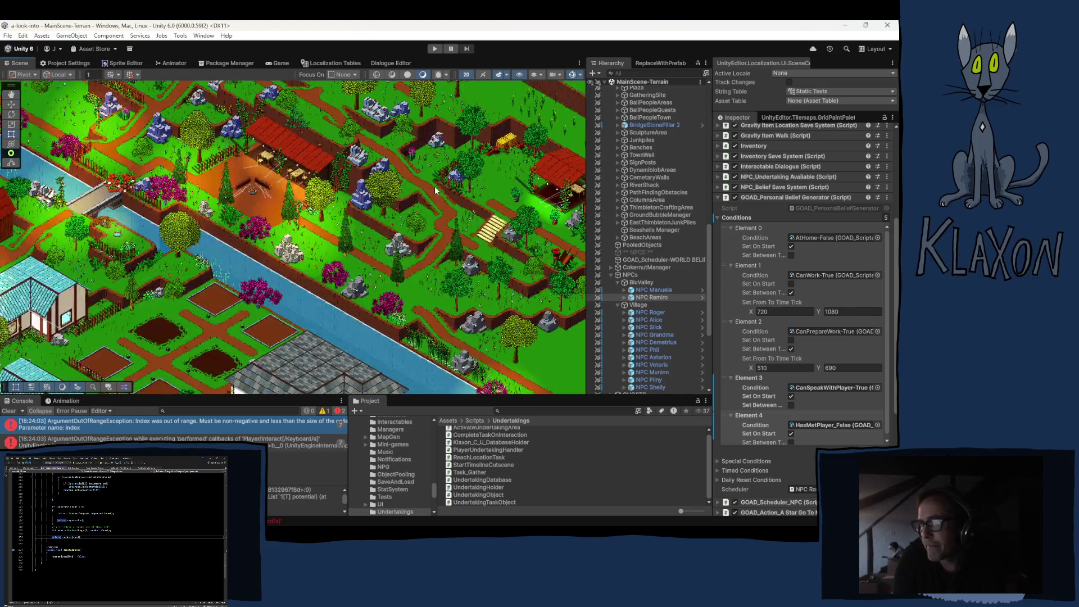
pyautogui.moveTo(364, 209); pyautogui.dragTo(467, 163)
pyautogui.moveTo(225, 236); pyautogui.dragTo(326, 191)
pyautogui.moveTo(112, 258); pyautogui.dragTo(204, 219)
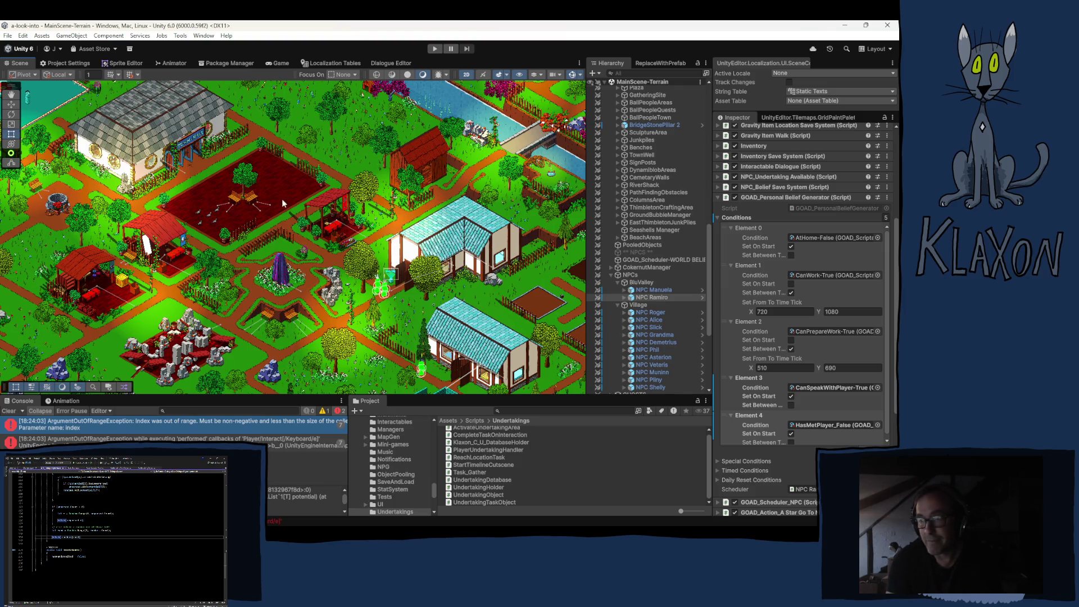
pyautogui.moveTo(60, 126); pyautogui.dragTo(80, 172)
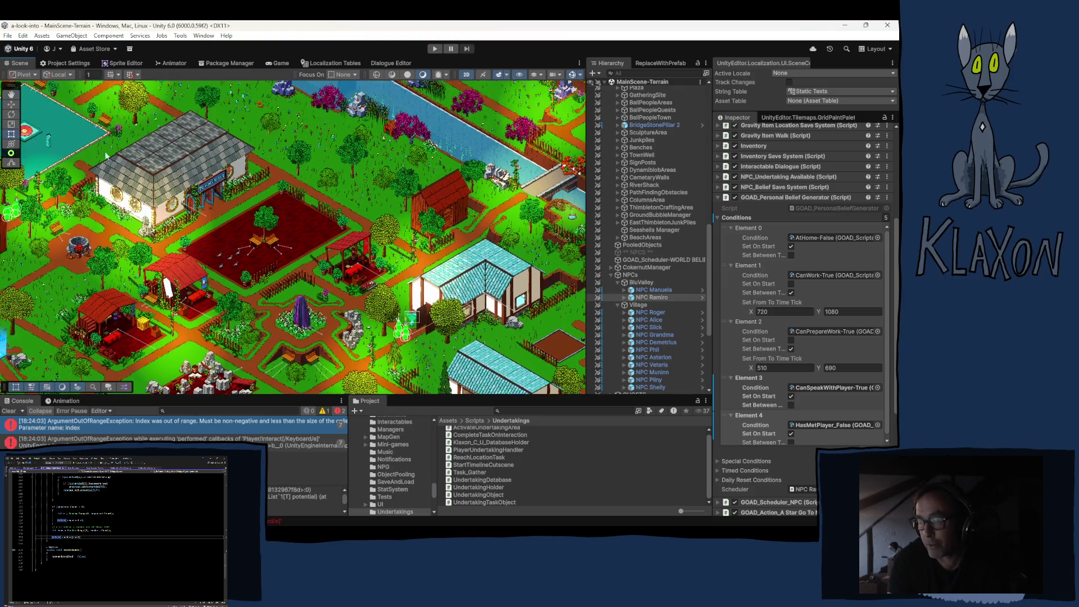
pyautogui.moveTo(218, 265); pyautogui.dragTo(280, 315)
pyautogui.moveTo(144, 189); pyautogui.dragTo(269, 326)
pyautogui.moveTo(95, 181); pyautogui.dragTo(376, 180)
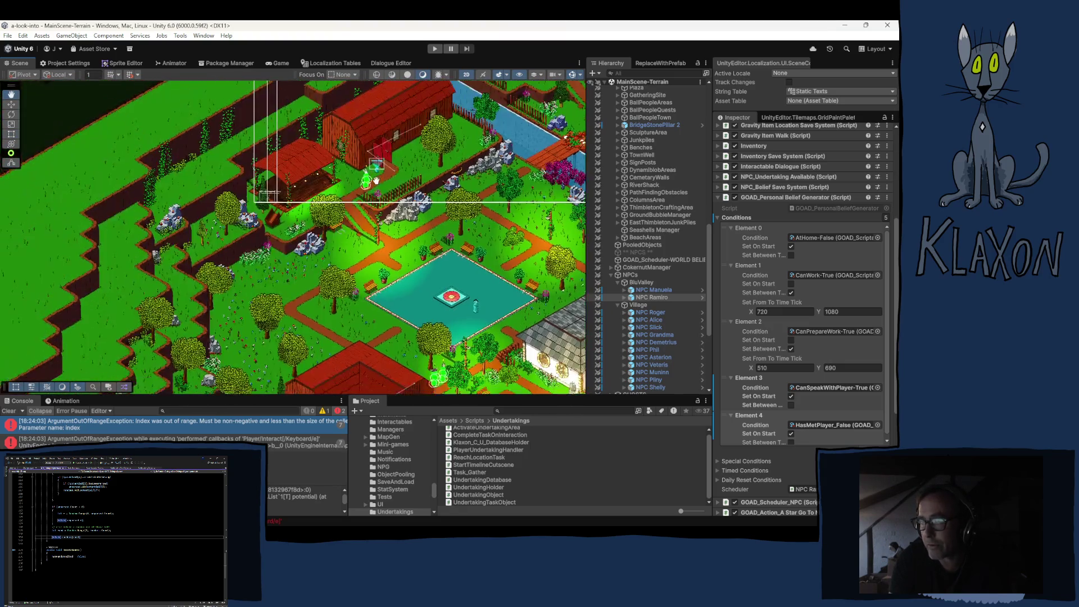
pyautogui.moveTo(22, 388)
pyautogui.mouseDown()
pyautogui.moveTo(171, 268)
pyautogui.moveTo(241, 284)
pyautogui.moveTo(247, 265)
pyautogui.moveTo(277, 251)
pyautogui.mouseUp()
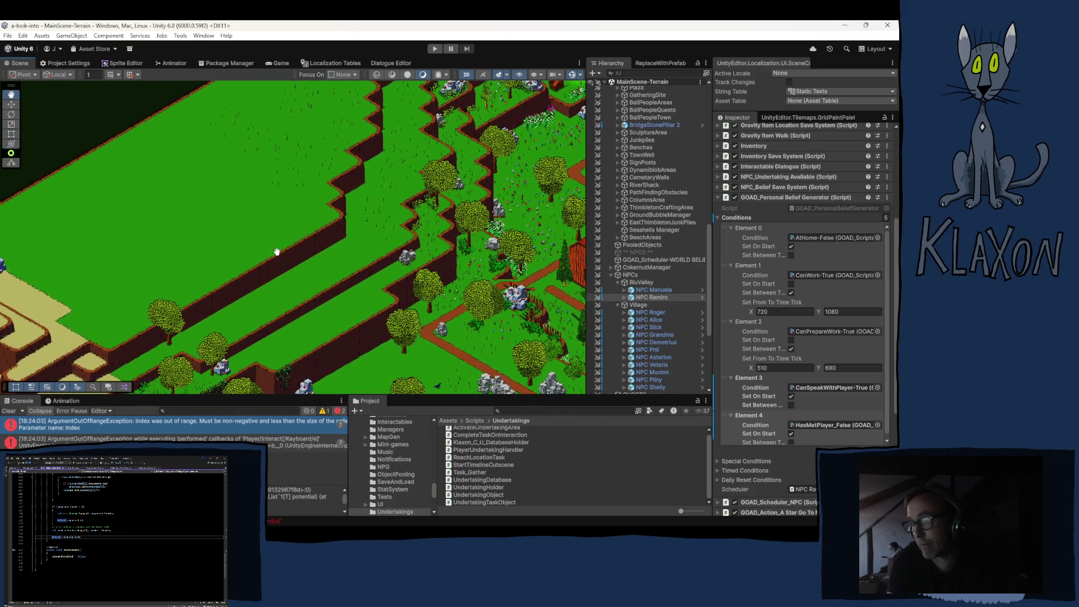
pyautogui.press('Down')
pyautogui.press('Down')
pyautogui.press('Down')
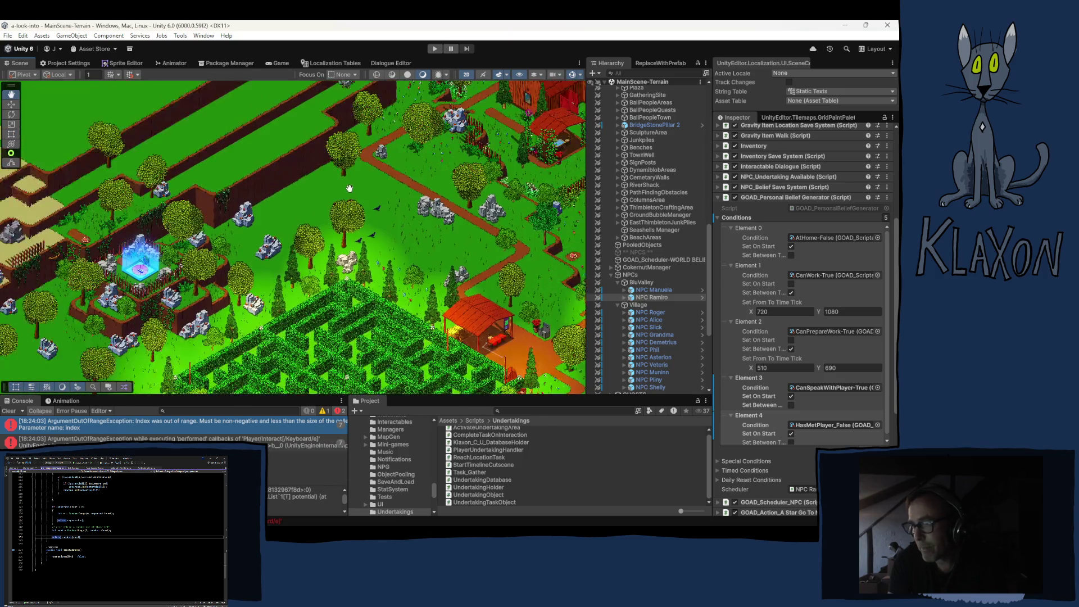
pyautogui.press('Down')
pyautogui.press('Down')
pyautogui.press('Down')
pyautogui.moveTo(305, 312); pyautogui.dragTo(400, 213)
pyautogui.scroll(-3, 257, 246)
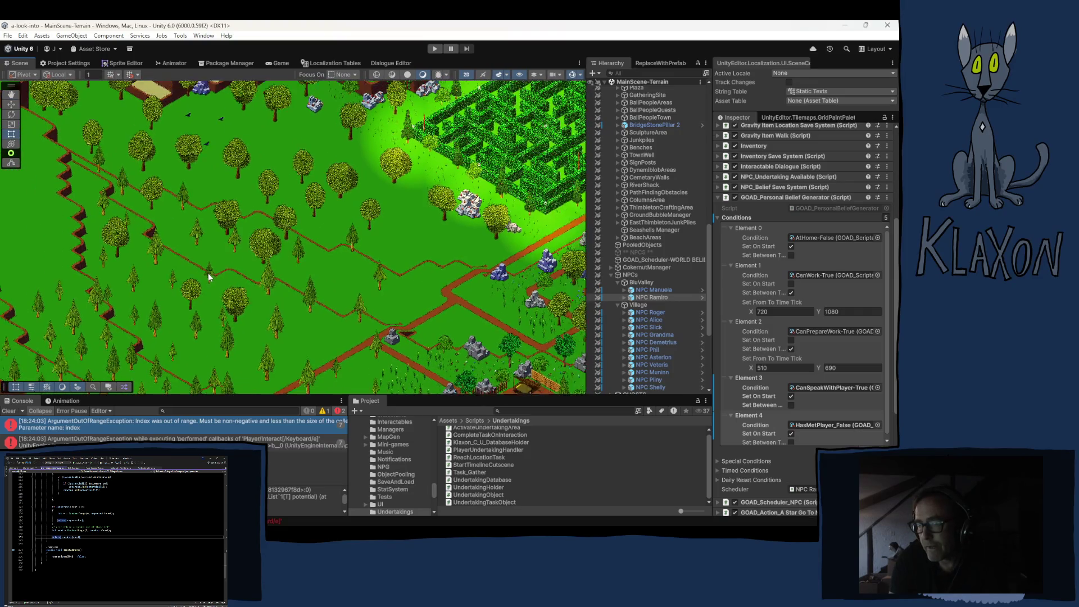
pyautogui.moveTo(205, 279)
pyautogui.mouseDown()
pyautogui.moveTo(335, 250)
pyautogui.moveTo(284, 261)
pyautogui.moveTo(300, 243)
pyautogui.moveTo(123, 123)
pyautogui.moveTo(33, 96)
pyautogui.moveTo(34, 60)
pyautogui.moveTo(6, 20)
pyautogui.mouseUp()
pyautogui.moveTo(865, 27)
pyautogui.mouseDown()
pyautogui.moveTo(701, 471)
pyautogui.moveTo(376, 394)
pyautogui.moveTo(101, 432)
pyautogui.mouseUp()
pyautogui.moveTo(605, 444); pyautogui.dragTo(508, 524)
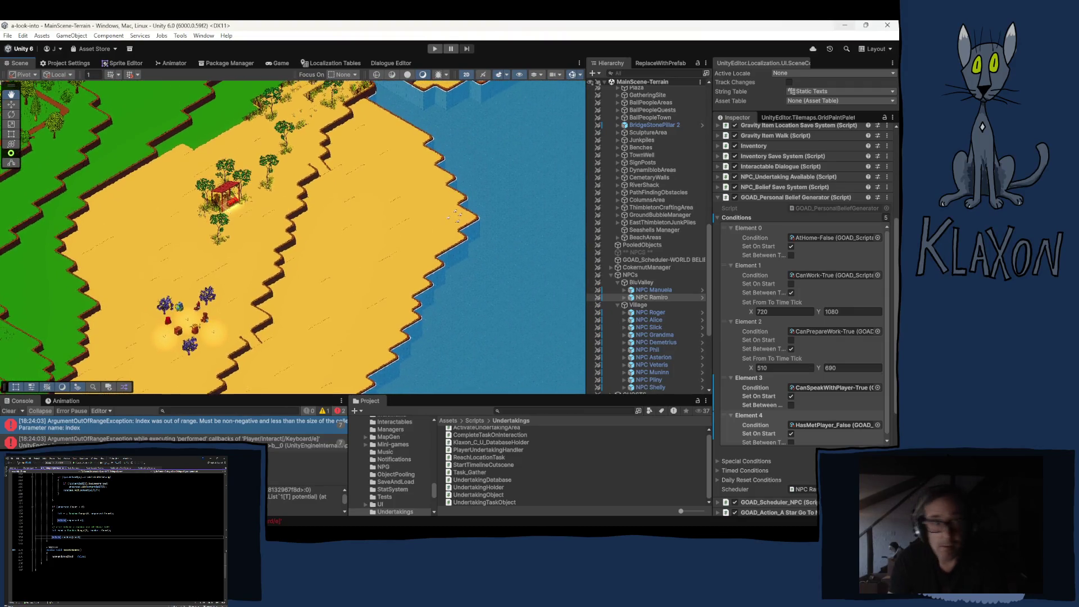
pyautogui.moveTo(508, 525)
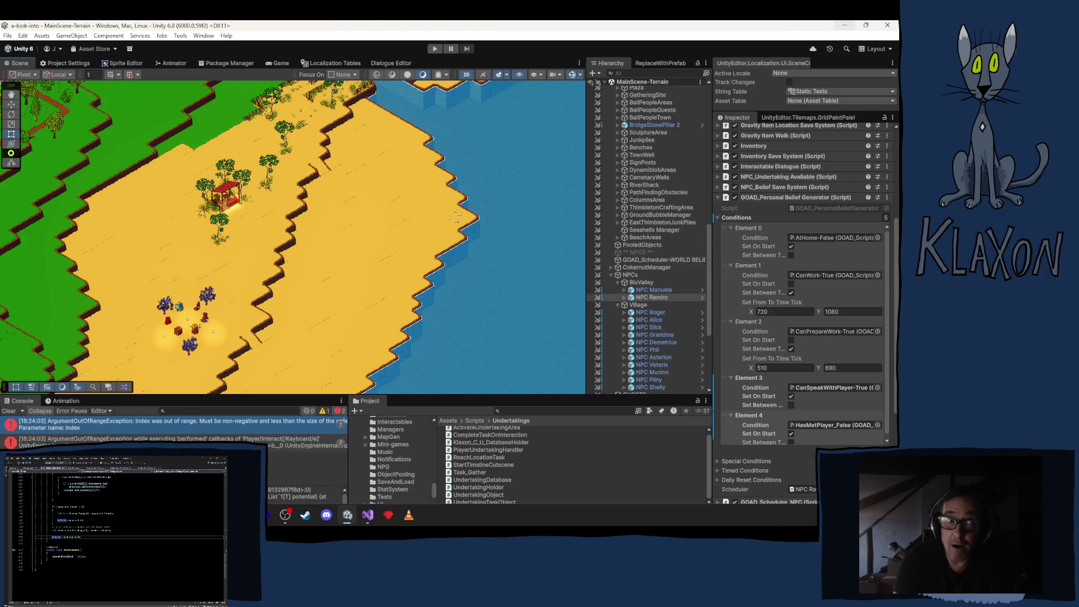
pyautogui.moveTo(290, 287)
pyautogui.mouseDown()
pyautogui.moveTo(301, 318)
pyautogui.moveTo(228, 212)
pyautogui.moveTo(253, 191)
pyautogui.moveTo(272, 209)
pyautogui.mouseUp()
pyautogui.moveTo(349, 259)
pyautogui.mouseDown()
pyautogui.moveTo(448, 247)
pyautogui.moveTo(503, 292)
pyautogui.mouseUp()
pyautogui.scroll(1, 167, 305)
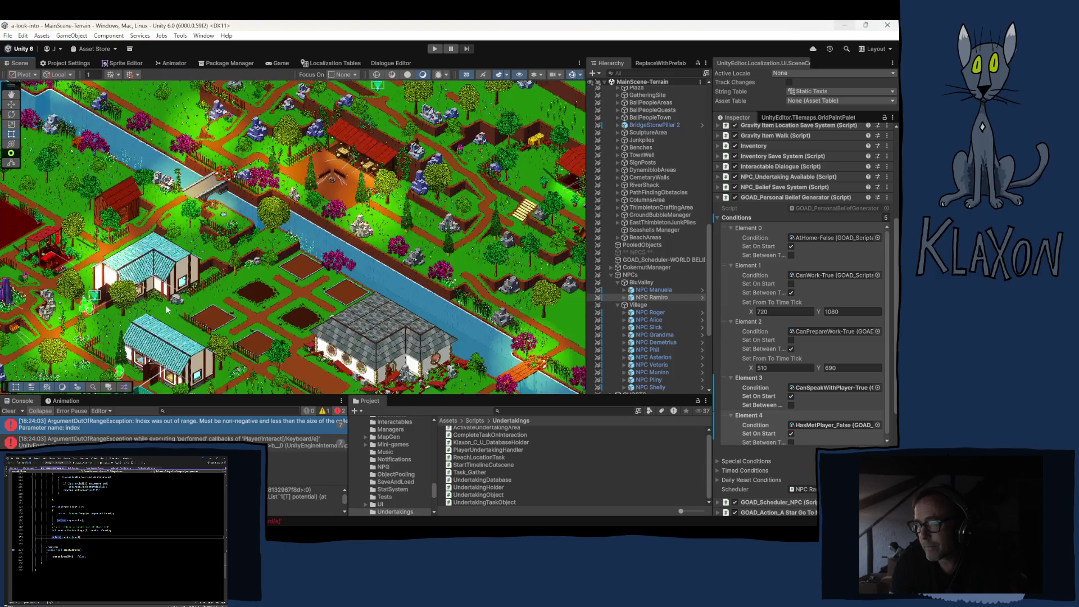
pyautogui.scroll(1, 164, 303)
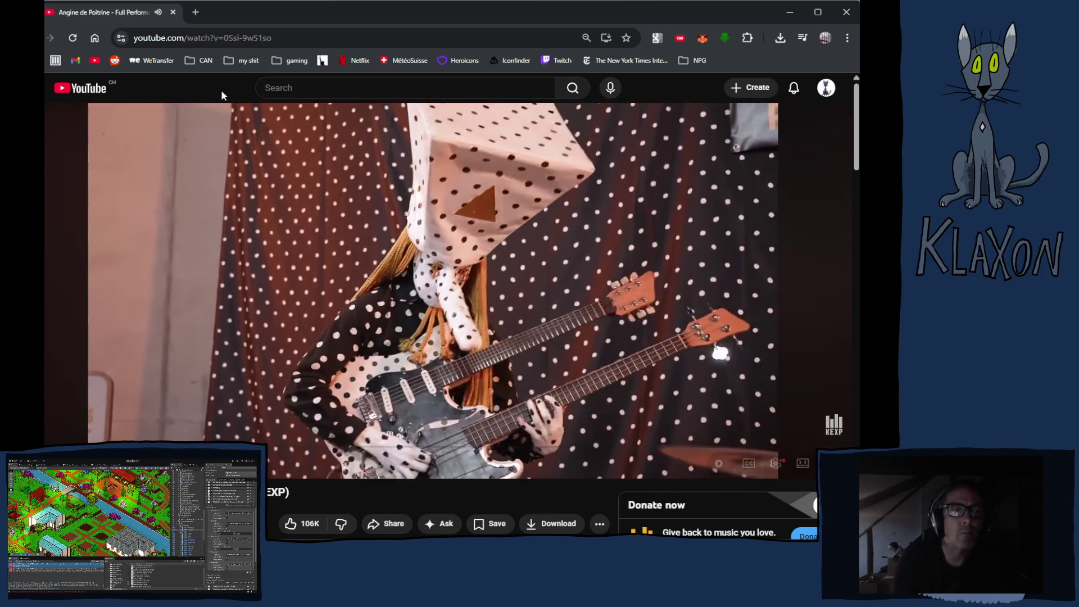
# - In a new tab, search Google for 'la poeysse groupe'
pyautogui.click(196, 12)
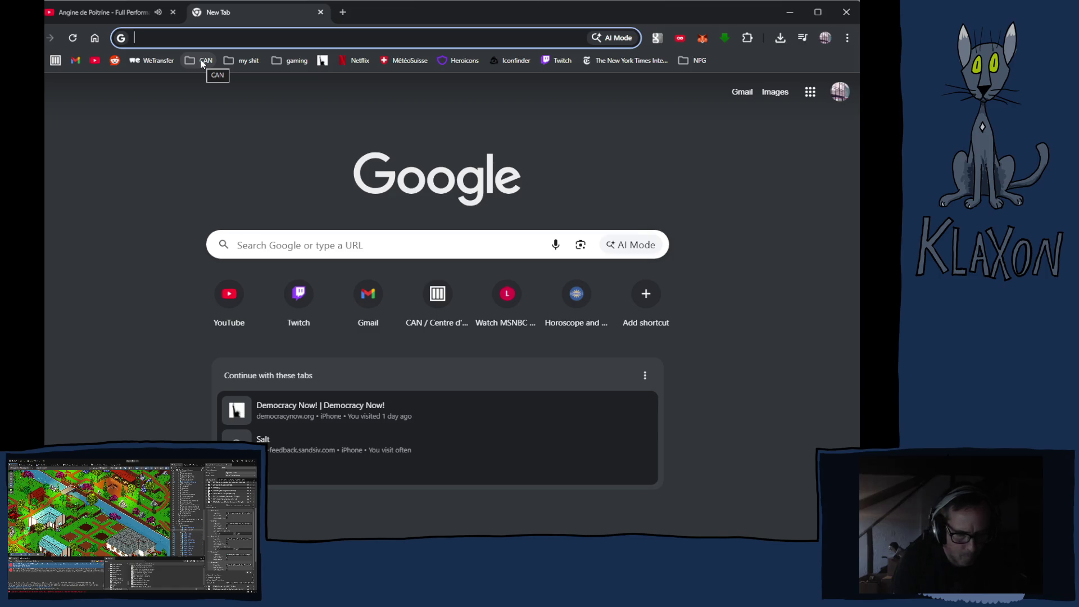
pyautogui.write('la po')
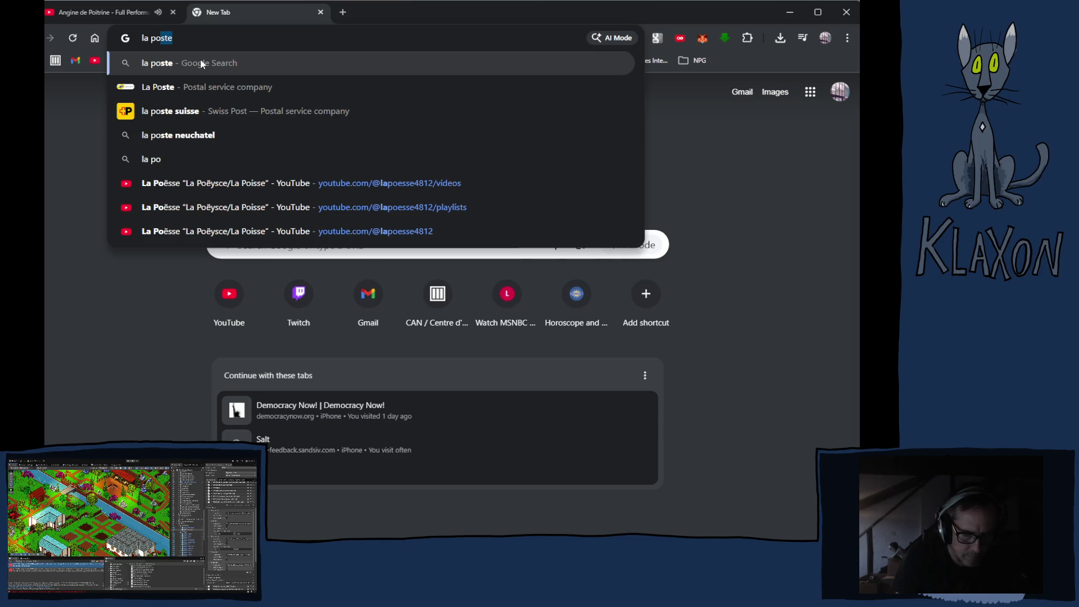
pyautogui.write('eysse ')
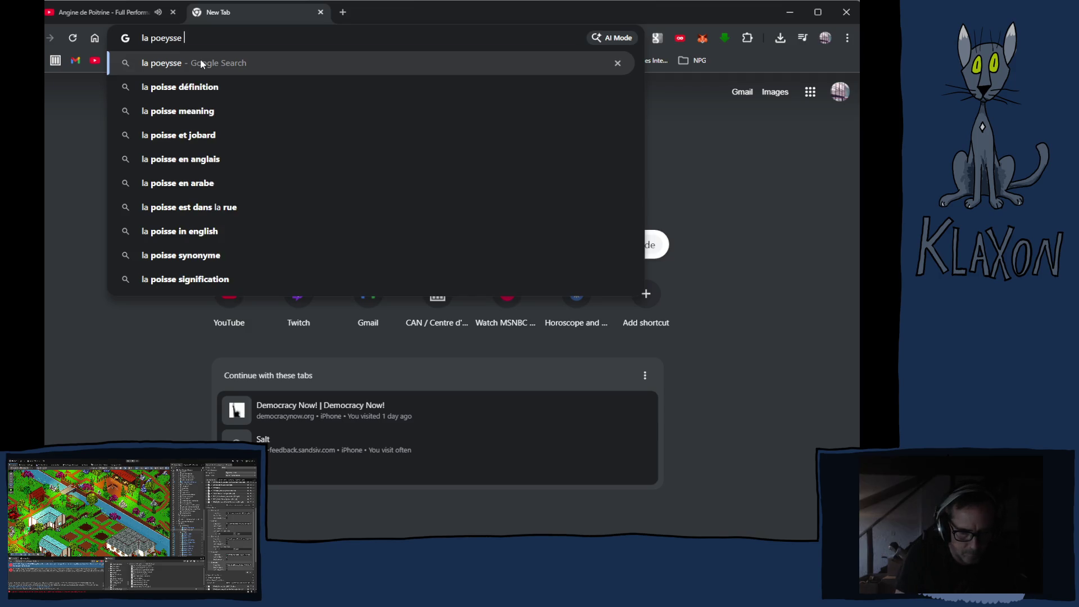
pyautogui.write('groupe')
pyautogui.press('Return')
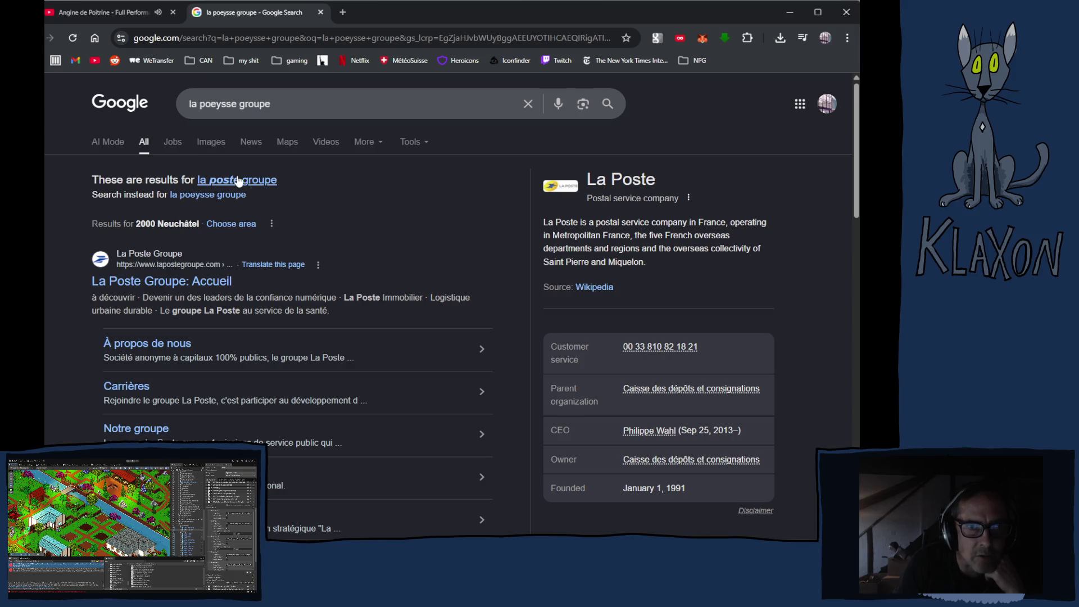
# - Keep the exact spelling and view the Images results for the query
pyautogui.click(204, 194)
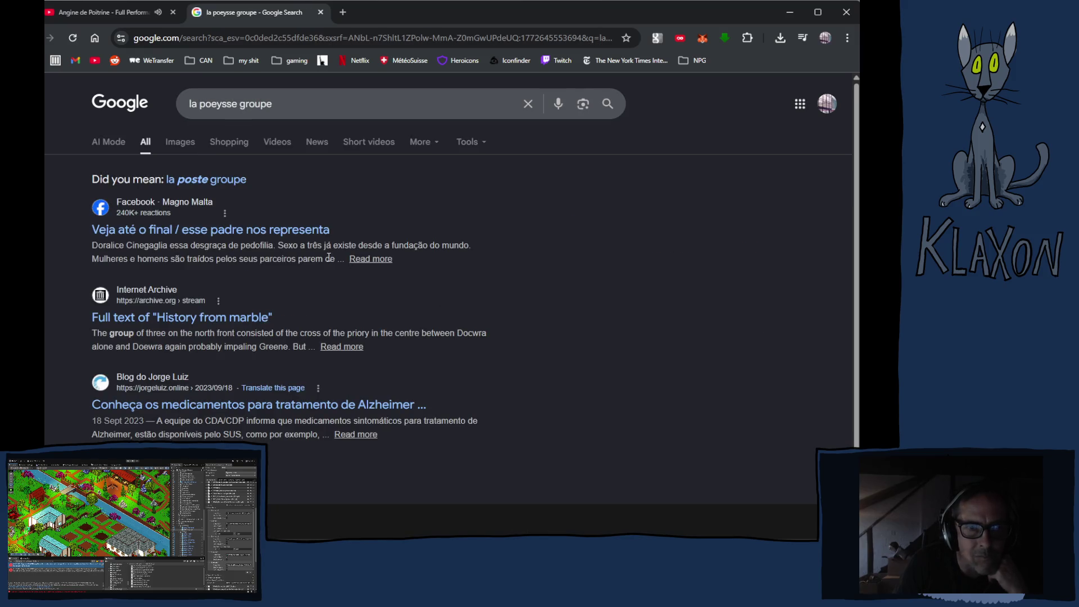
pyautogui.click(180, 141)
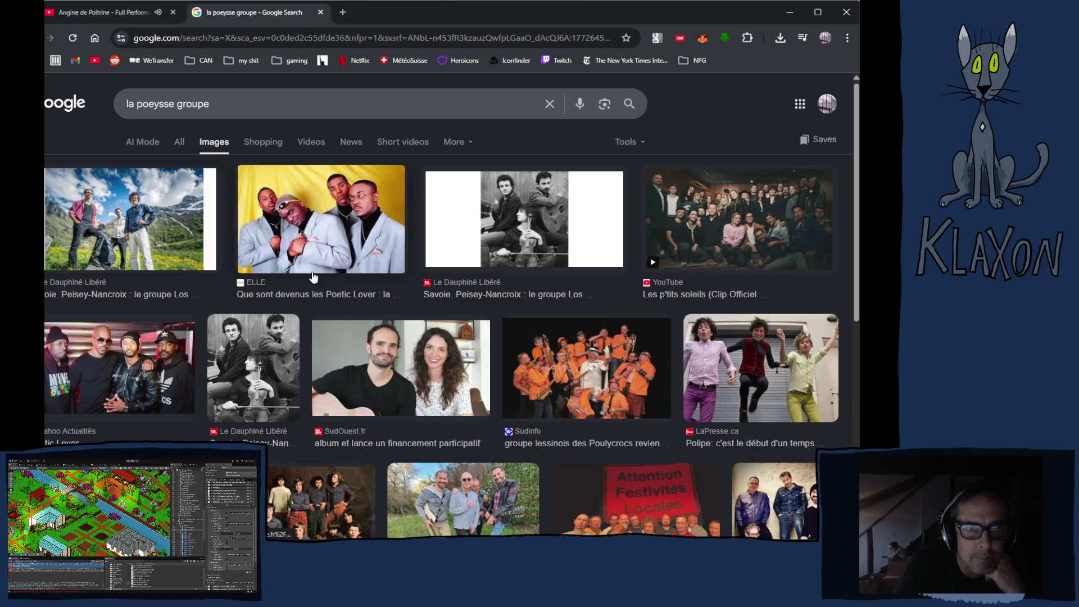
pyautogui.scroll(-5, 314, 277)
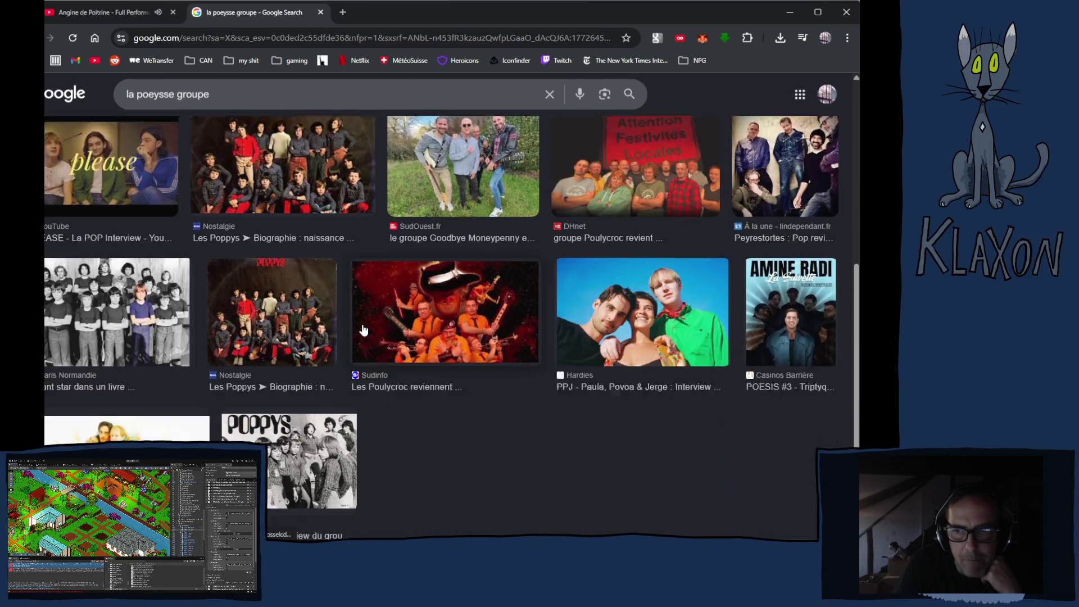
pyautogui.scroll(-2, 364, 330)
pyautogui.scroll(6, 361, 323)
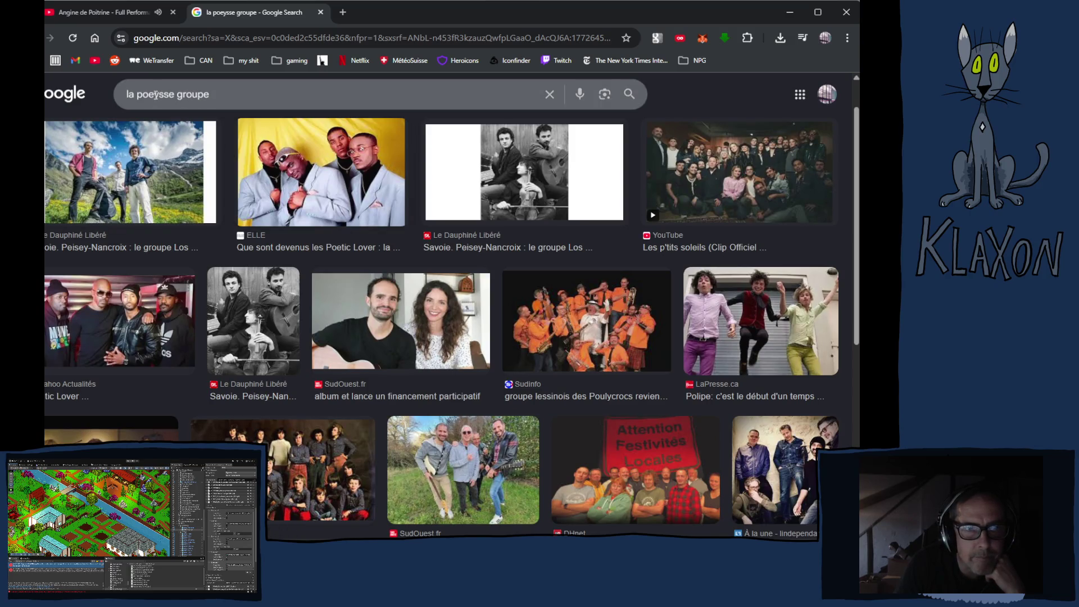
# - Correct the query to 'la posse groupe' and rerun the image search
pyautogui.click(161, 95)
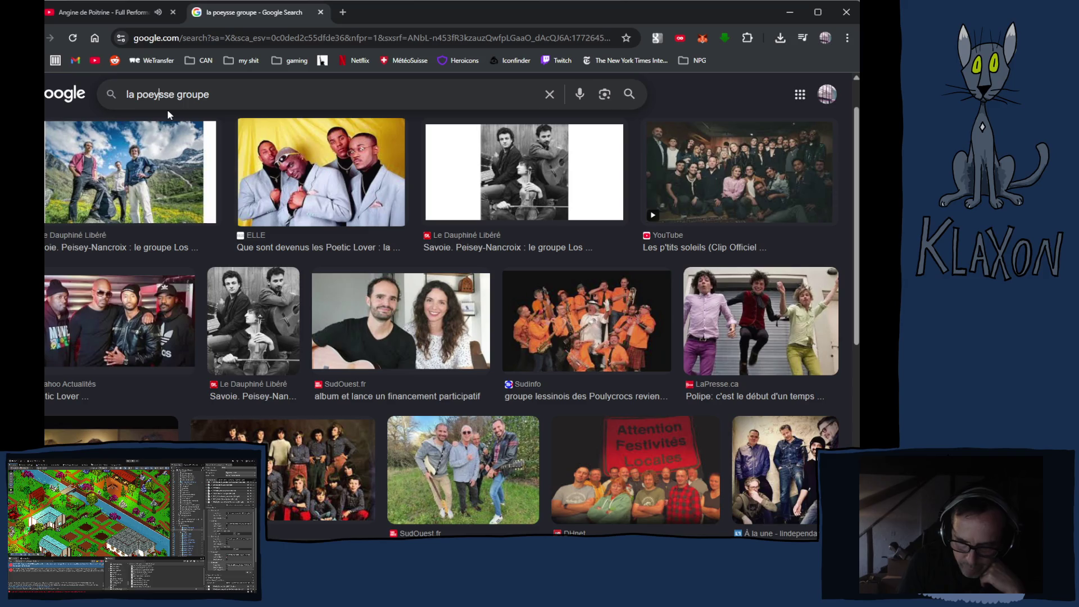
pyautogui.press('BackSpace')
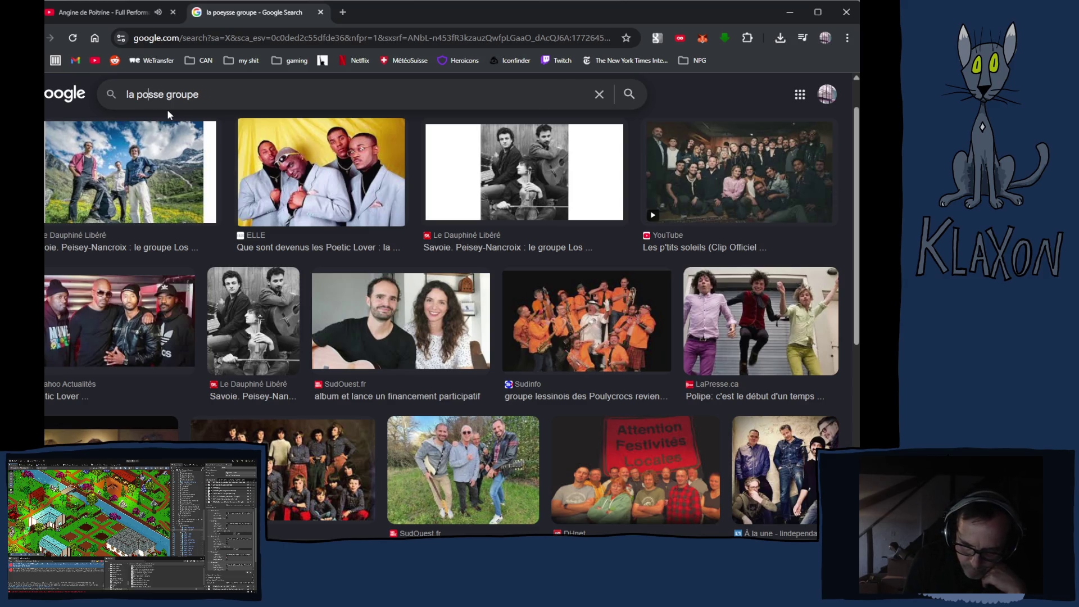
pyautogui.press('Return')
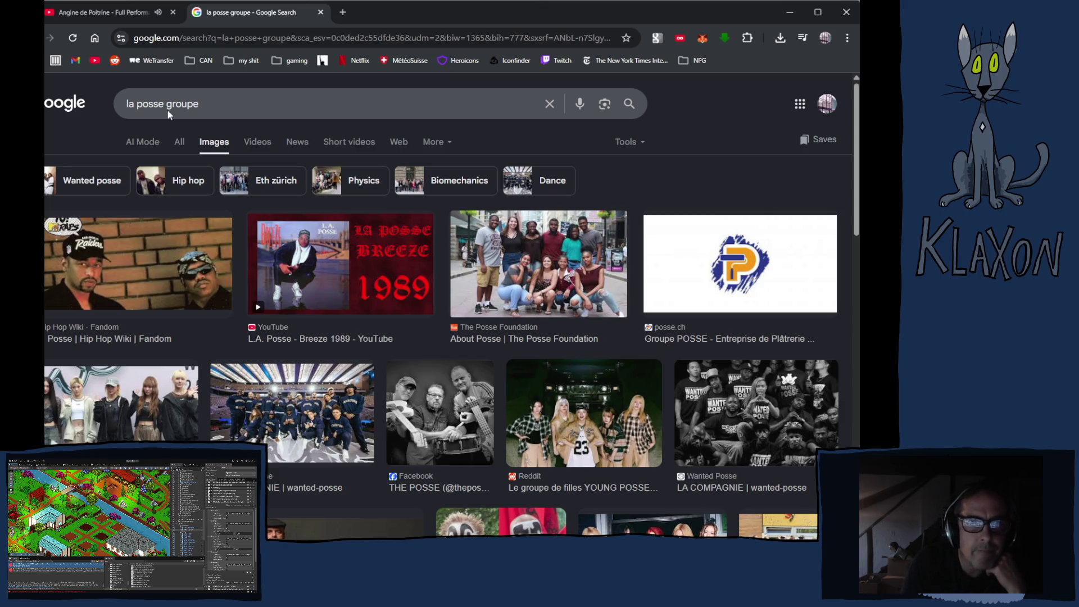
pyautogui.click(187, 104)
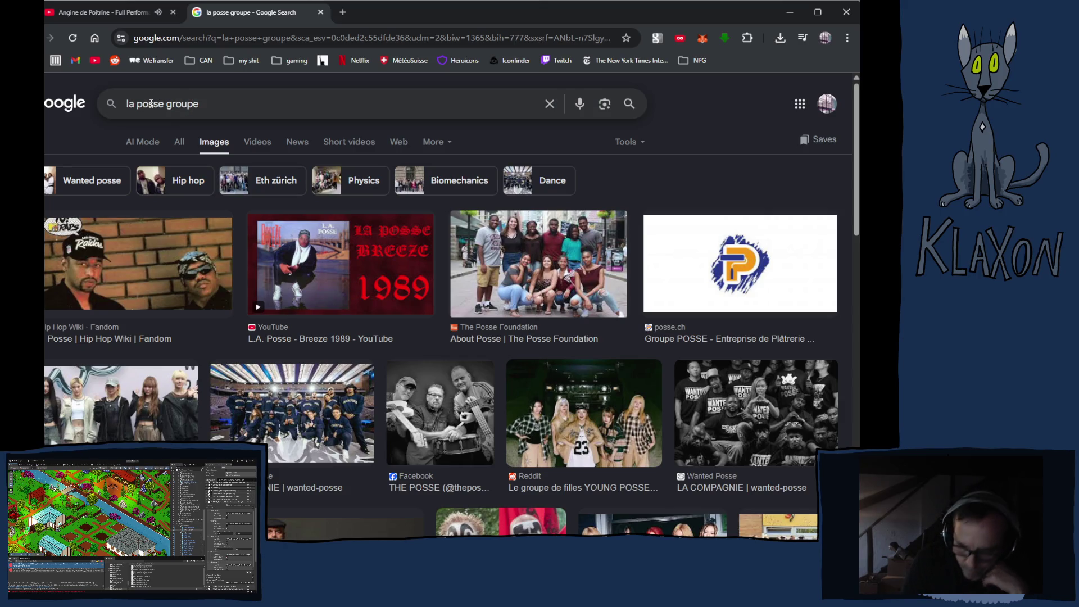
# - Change the query to 'la poësse groupe' and rerun the search
pyautogui.click(150, 104)
pyautogui.write('l')
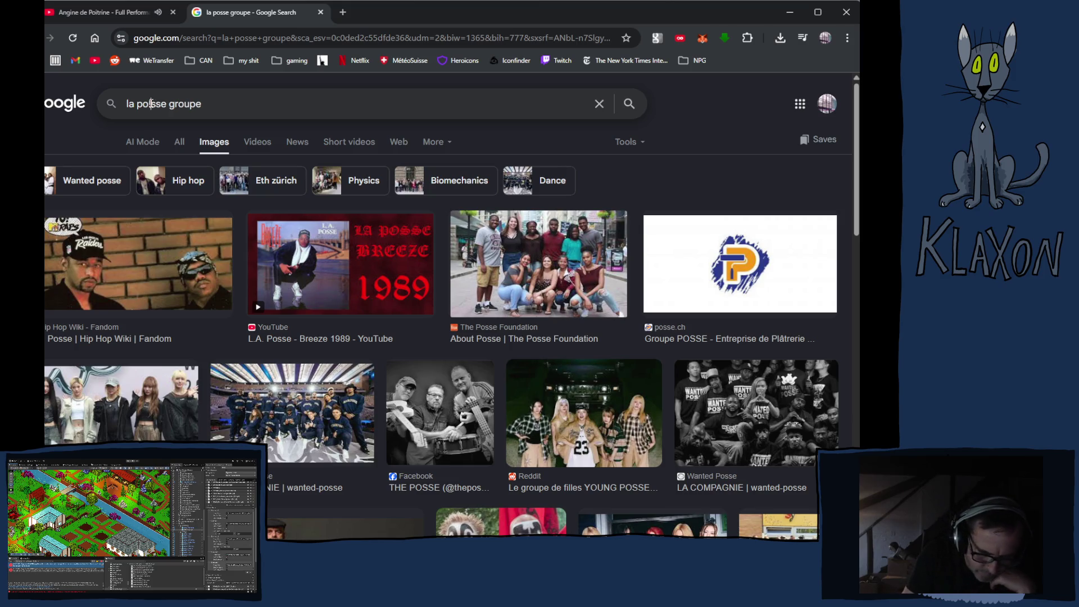
pyautogui.write('e')
pyautogui.press('BackSpace')
pyautogui.press('BackSpace')
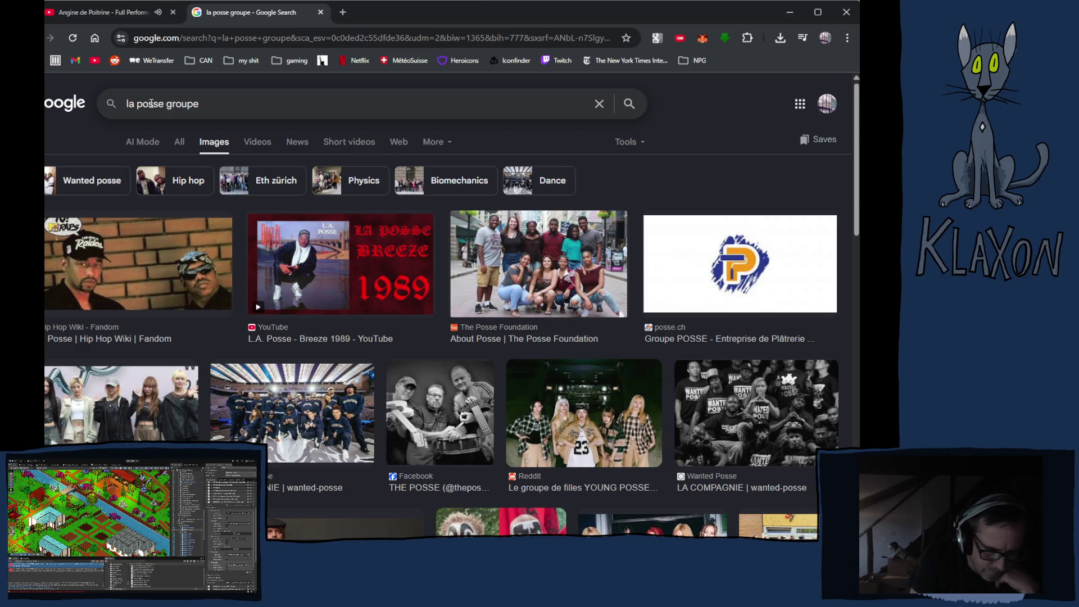
pyautogui.write('e')
pyautogui.press('Return')
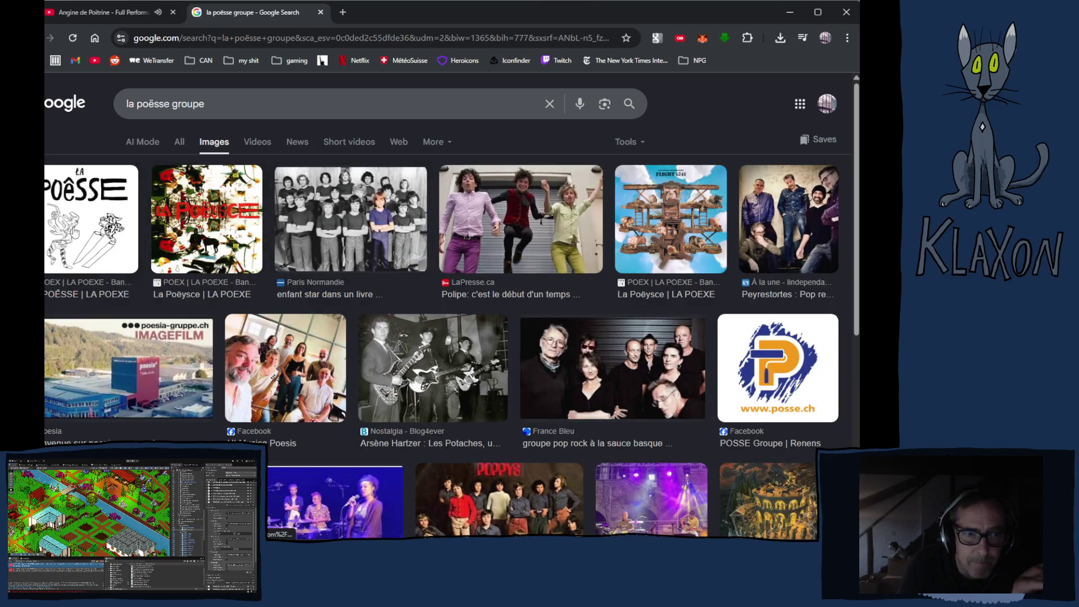
# - Browse the results, switch to Images, and preview the LA POËSSE Bandcamp album cover
pyautogui.scroll(-2, 89, 228)
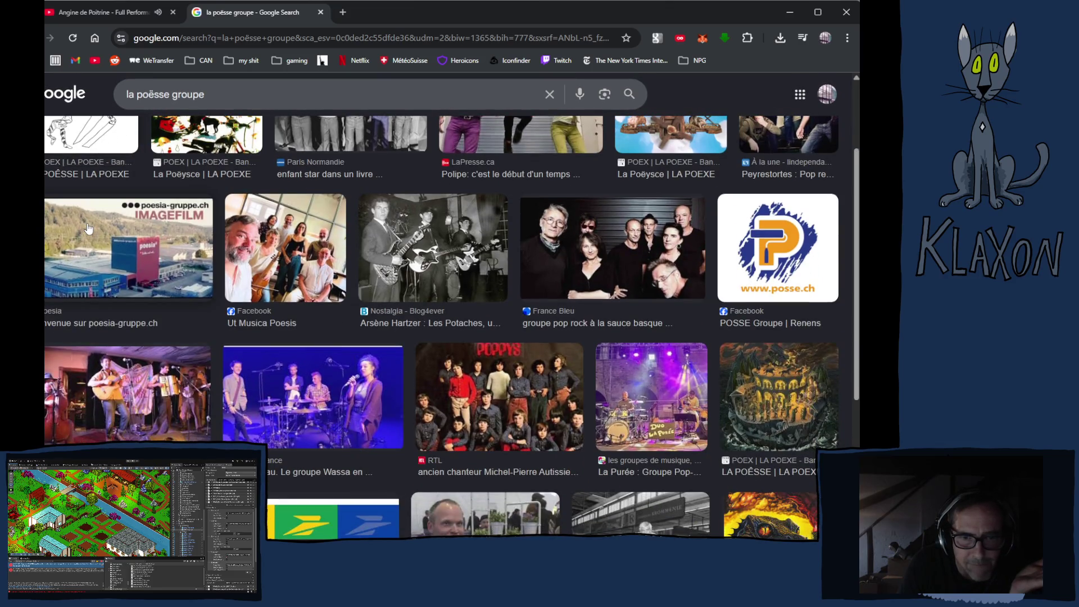
pyautogui.scroll(-3, 88, 227)
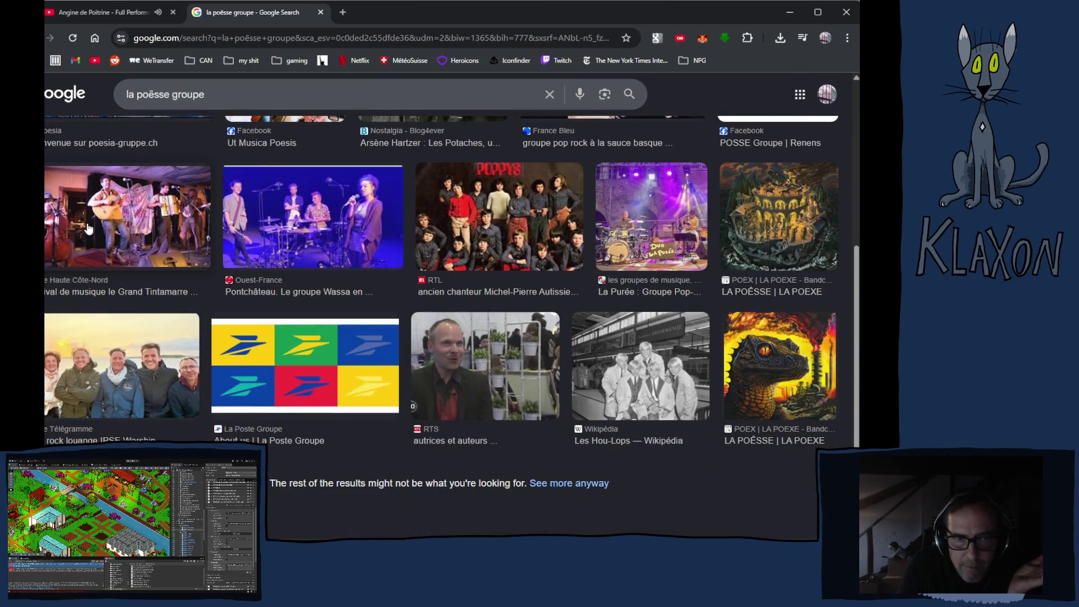
pyautogui.scroll(-1, 88, 228)
pyautogui.scroll(6, 90, 230)
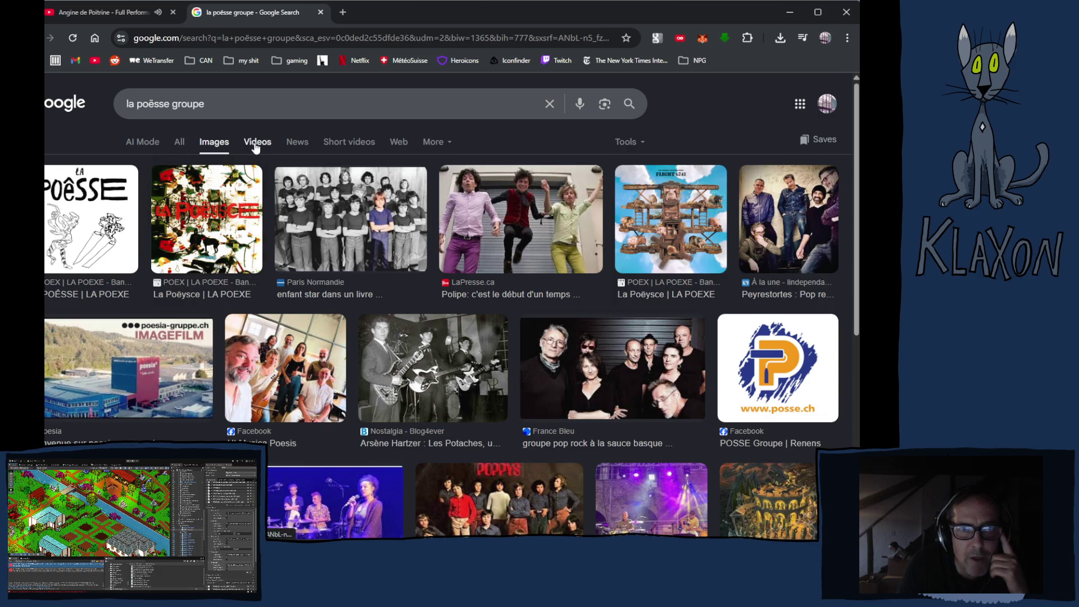
pyautogui.click(255, 145)
pyautogui.scroll(-1, 299, 274)
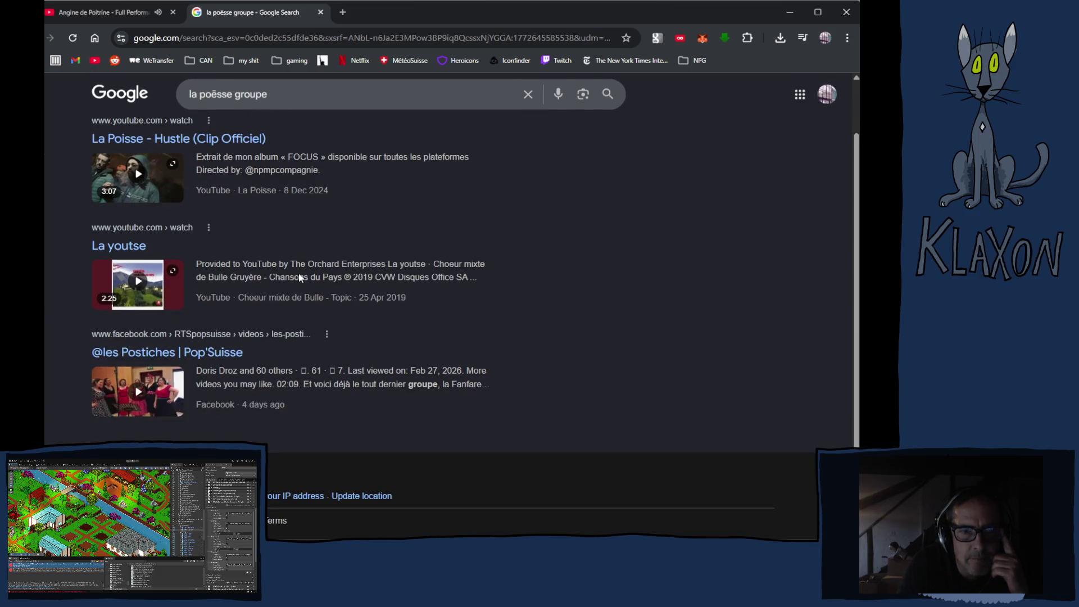
pyautogui.scroll(2, 299, 277)
pyautogui.click(178, 140)
pyautogui.click(66, 223)
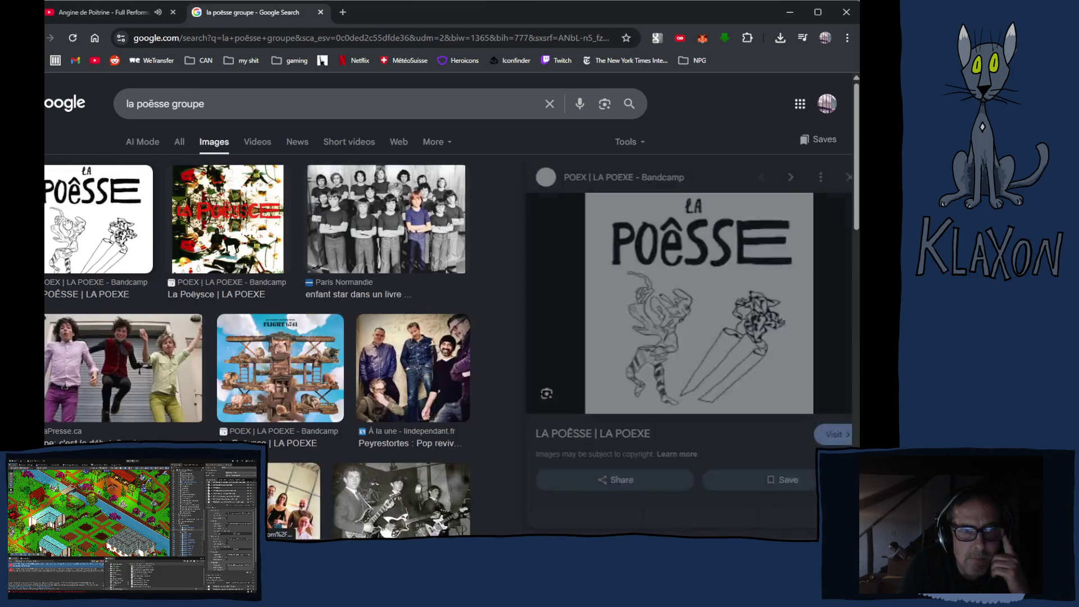
# - Scroll through the LA POËSSE album on Bandcamp, then close it and go to YouTube
pyautogui.click(582, 342)
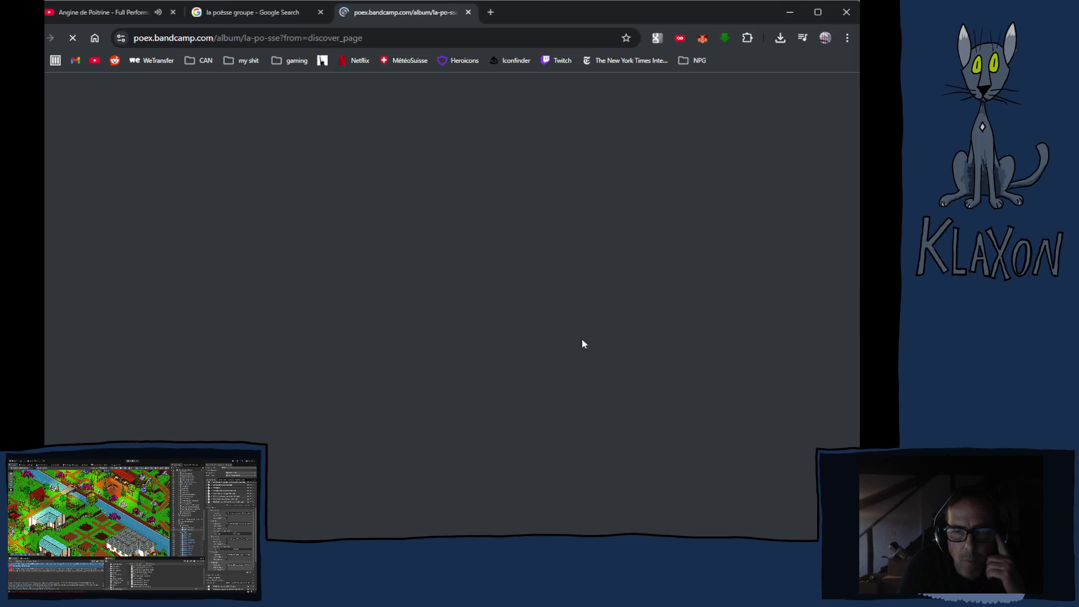
pyautogui.scroll(-3, 402, 396)
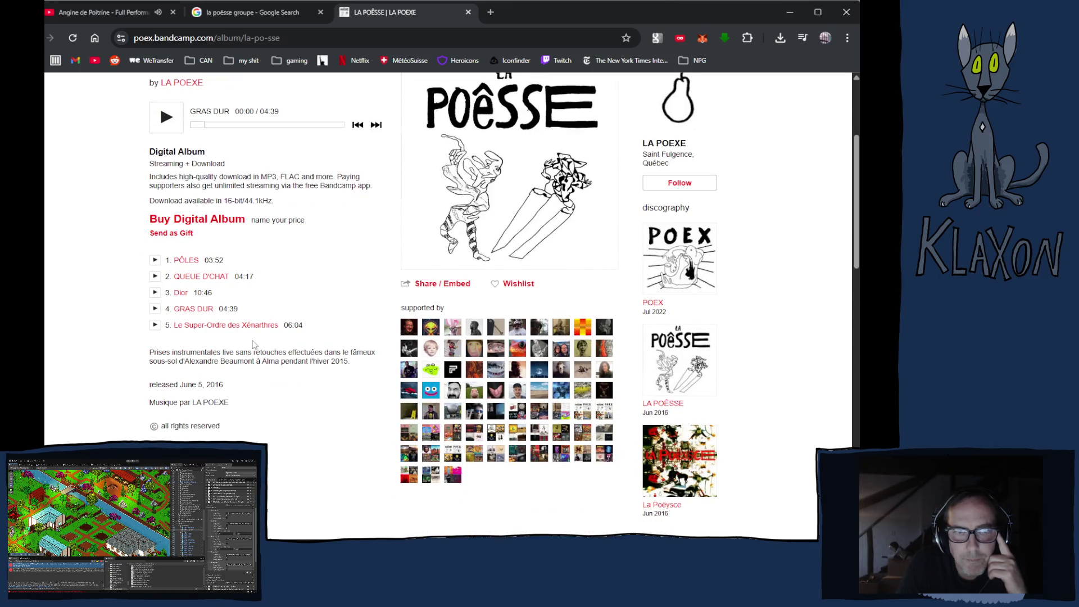
pyautogui.scroll(-3, 538, 318)
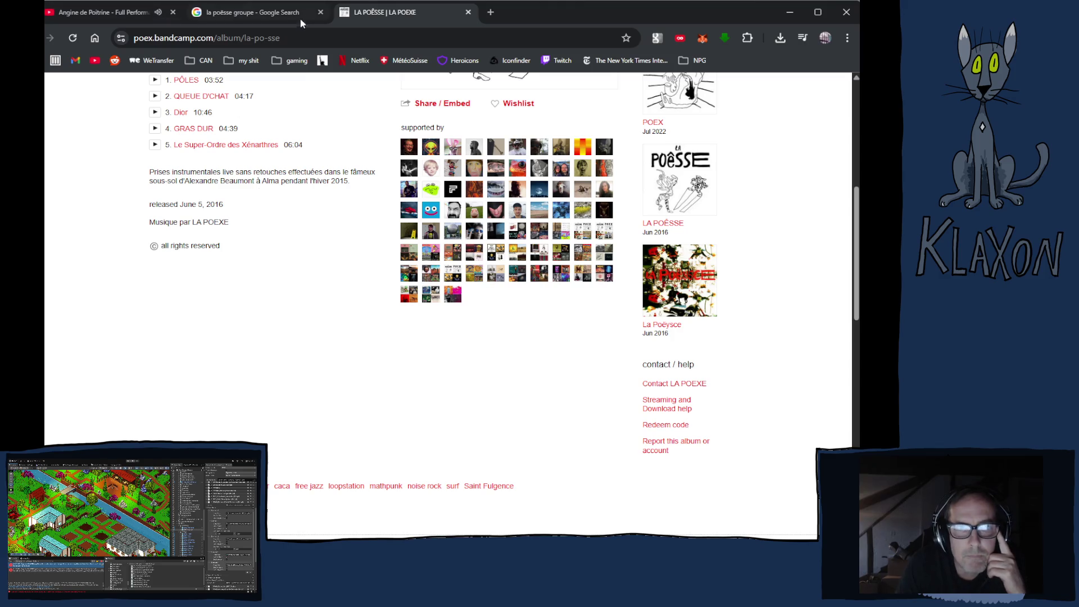
pyautogui.click(468, 12)
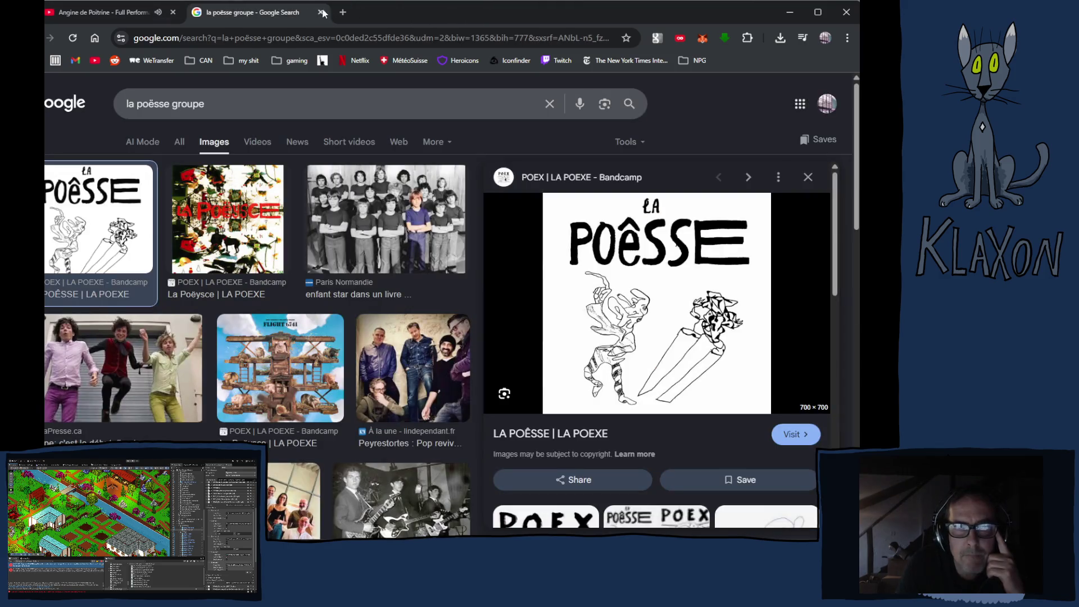
pyautogui.click(94, 60)
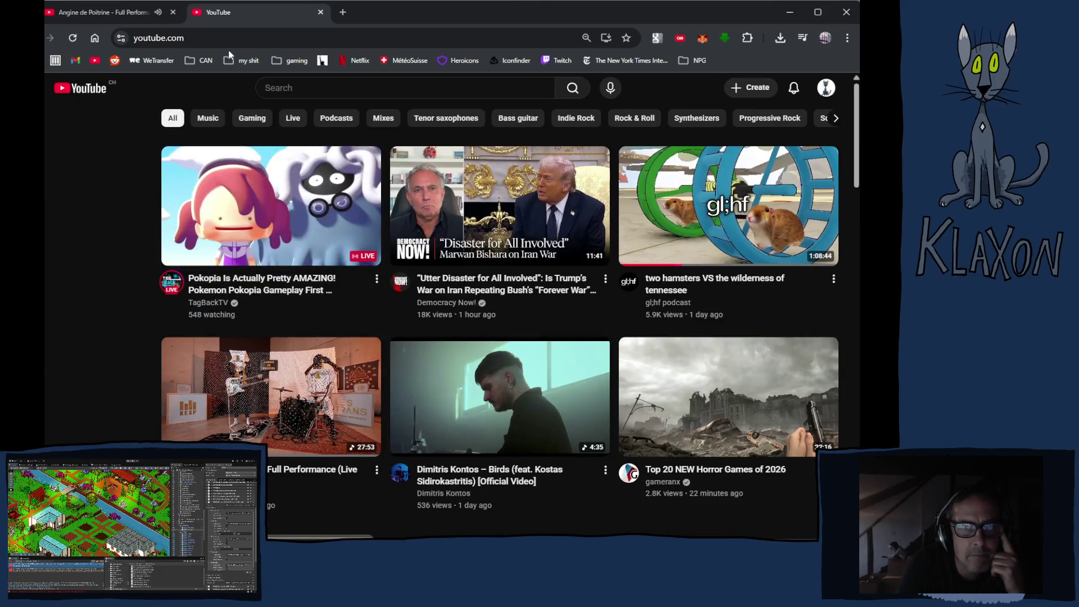
# - Open the La Poësse channel from Subscriptions and play 'Le temps d'une POËSSE' from its Videos
pyautogui.click(82, 350)
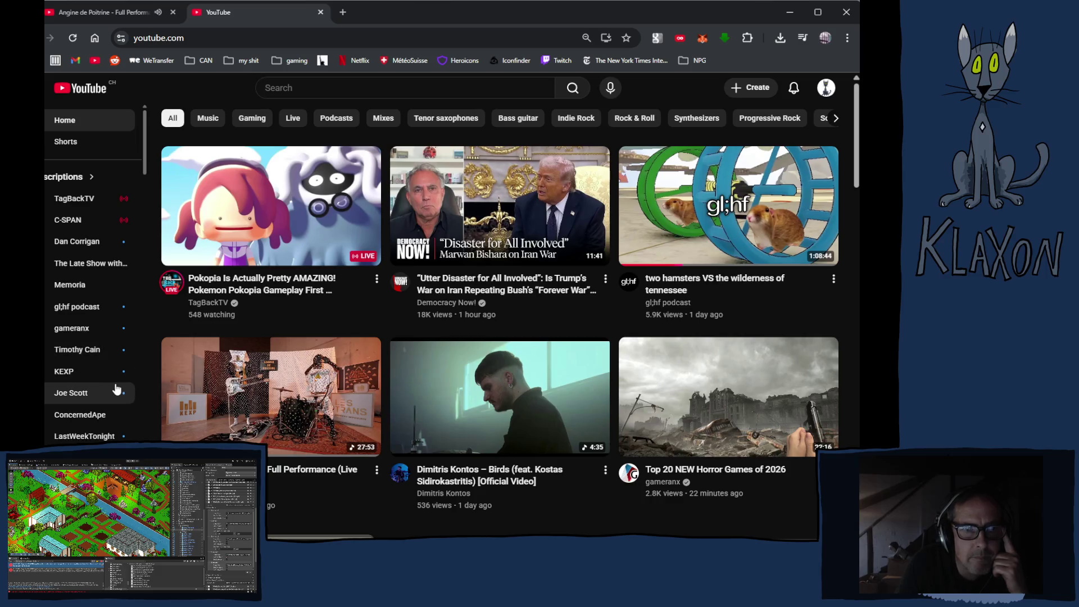
pyautogui.scroll(-3, 114, 429)
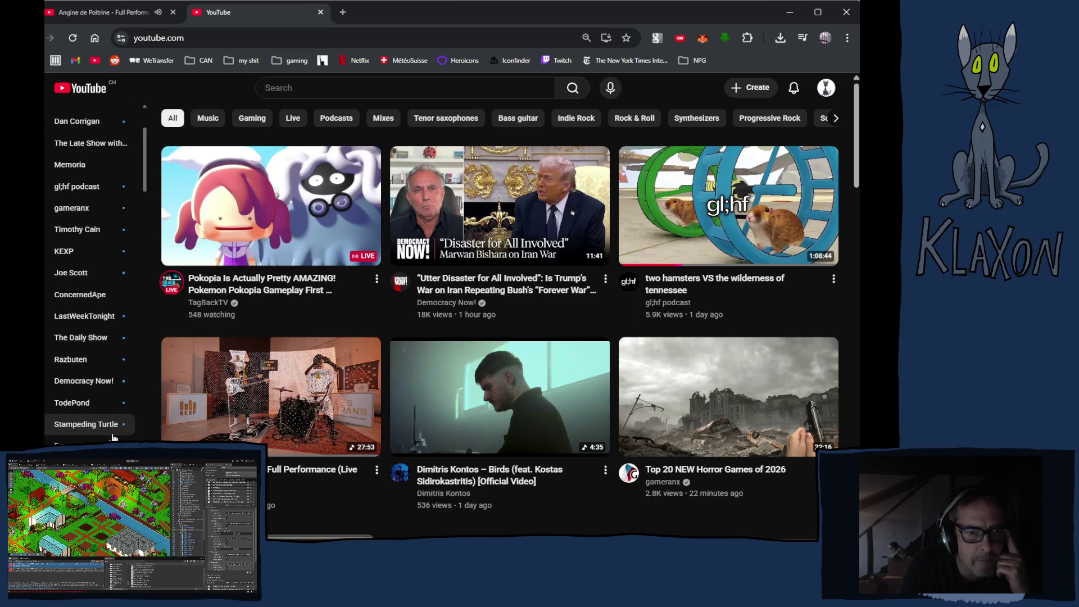
pyautogui.scroll(-2, 114, 437)
pyautogui.click(90, 392)
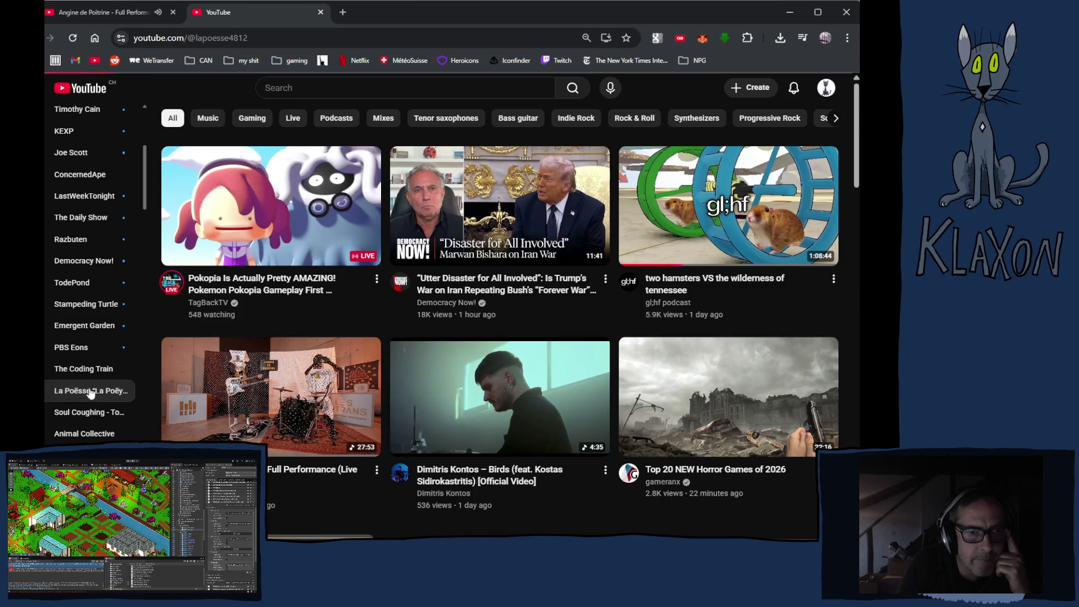
pyautogui.click(256, 306)
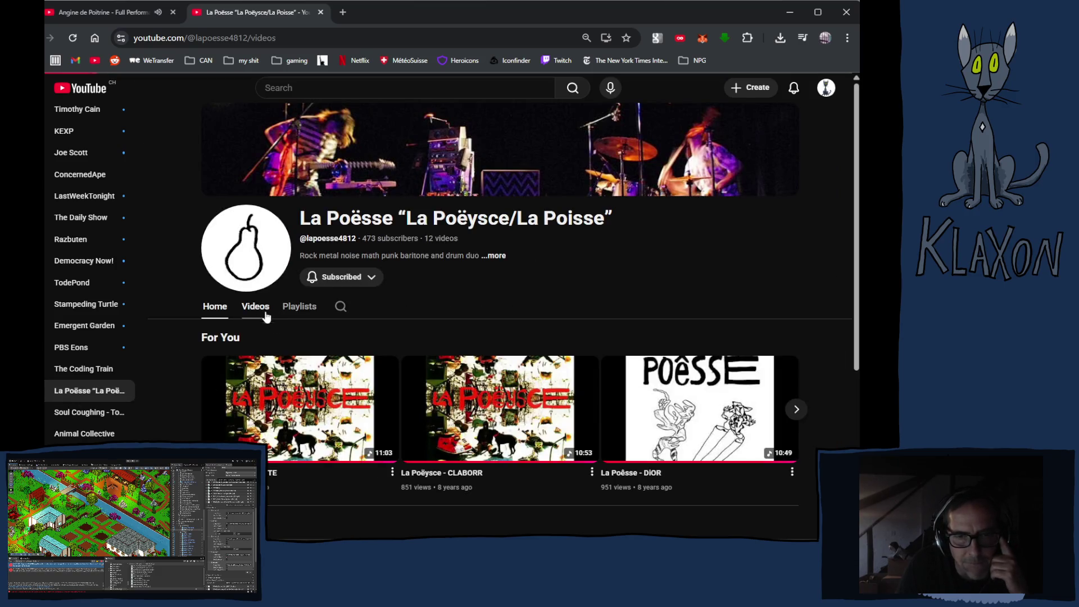
pyautogui.scroll(-3, 473, 443)
pyautogui.scroll(-1, 473, 443)
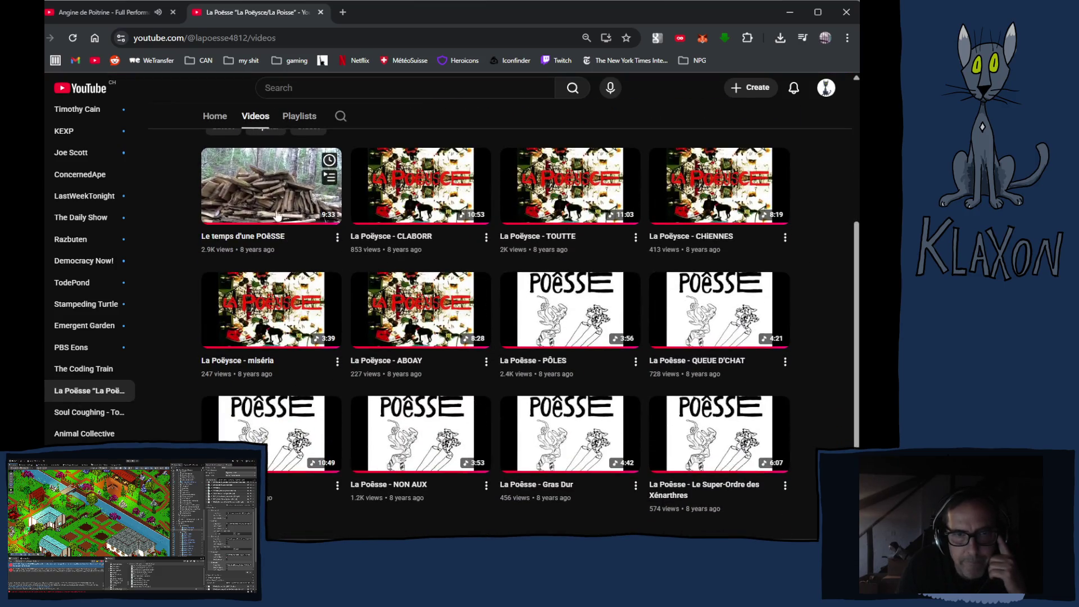
pyautogui.click(260, 212)
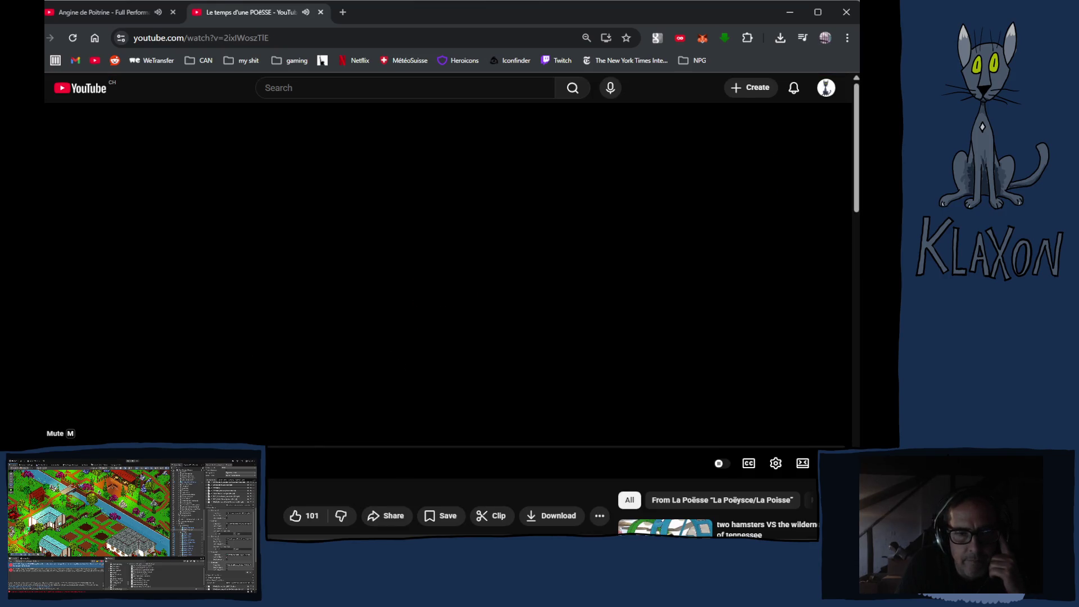
# - Scrub the La Poësse video to about 1:01, 3:51 and 5:07, then return to Angine de Poitrine
pyautogui.moveTo(298, 453)
pyautogui.mouseDown()
pyautogui.moveTo(102, 449)
pyautogui.moveTo(126, 449)
pyautogui.mouseUp()
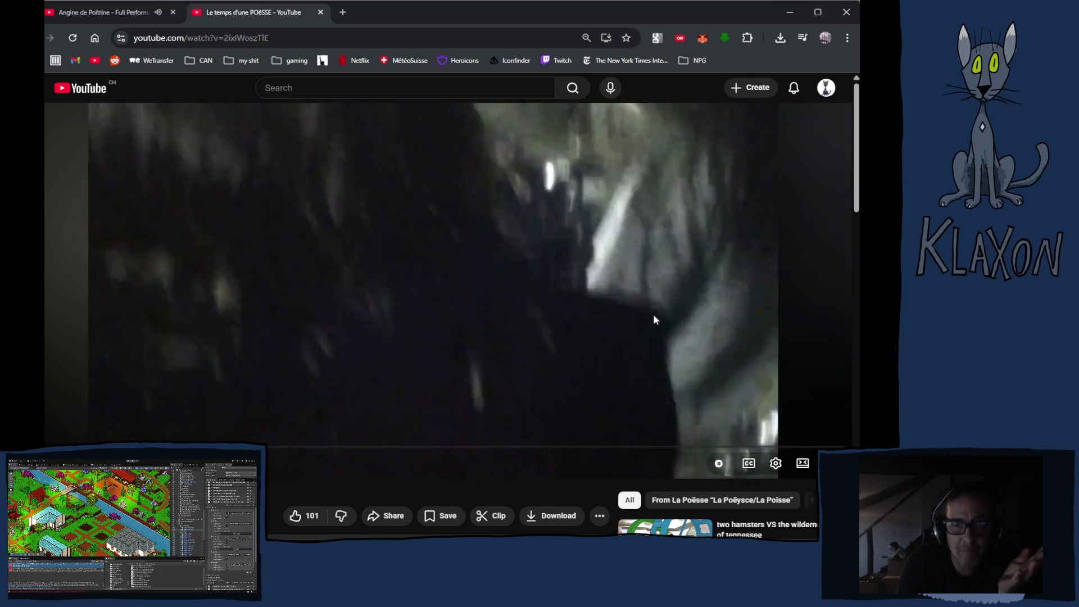
pyautogui.moveTo(254, 447); pyautogui.dragTo(250, 447)
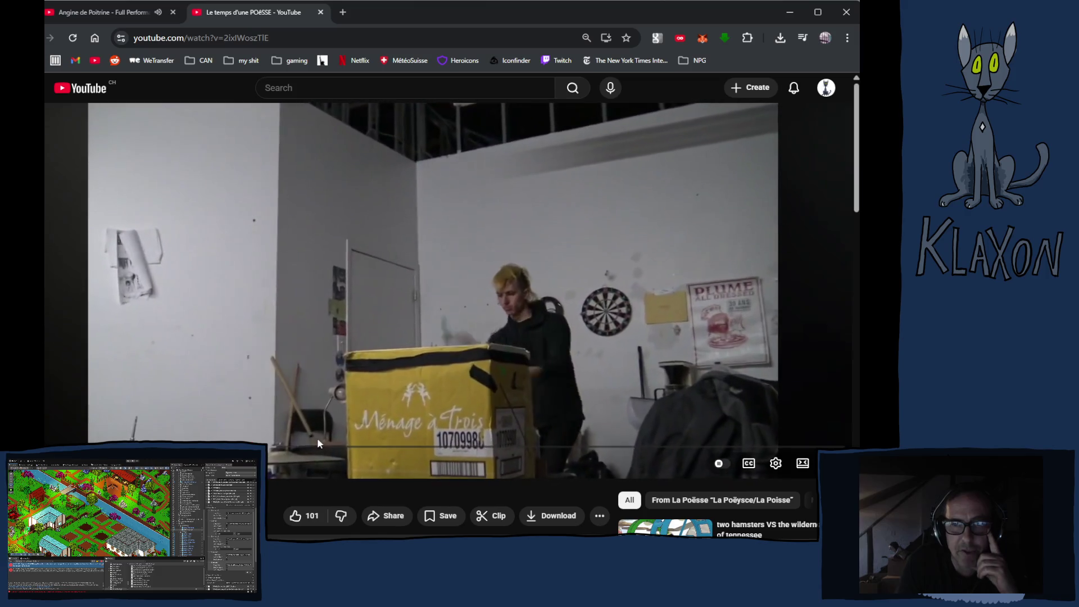
pyautogui.moveTo(397, 447); pyautogui.dragTo(397, 447)
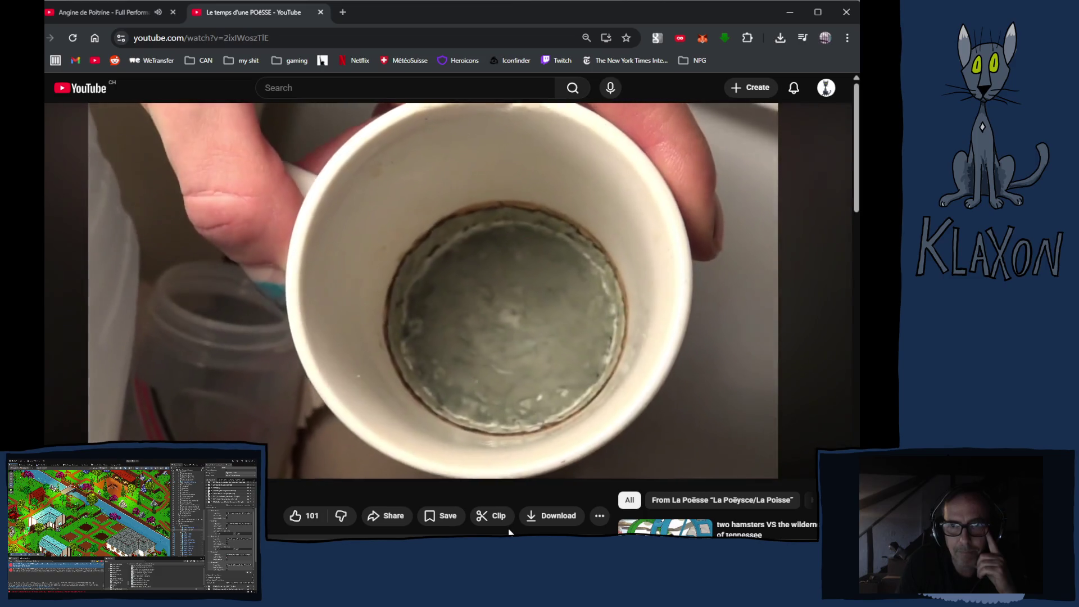
pyautogui.moveTo(356, 447)
pyautogui.mouseDown()
pyautogui.moveTo(338, 450)
pyautogui.moveTo(348, 447)
pyautogui.mouseUp()
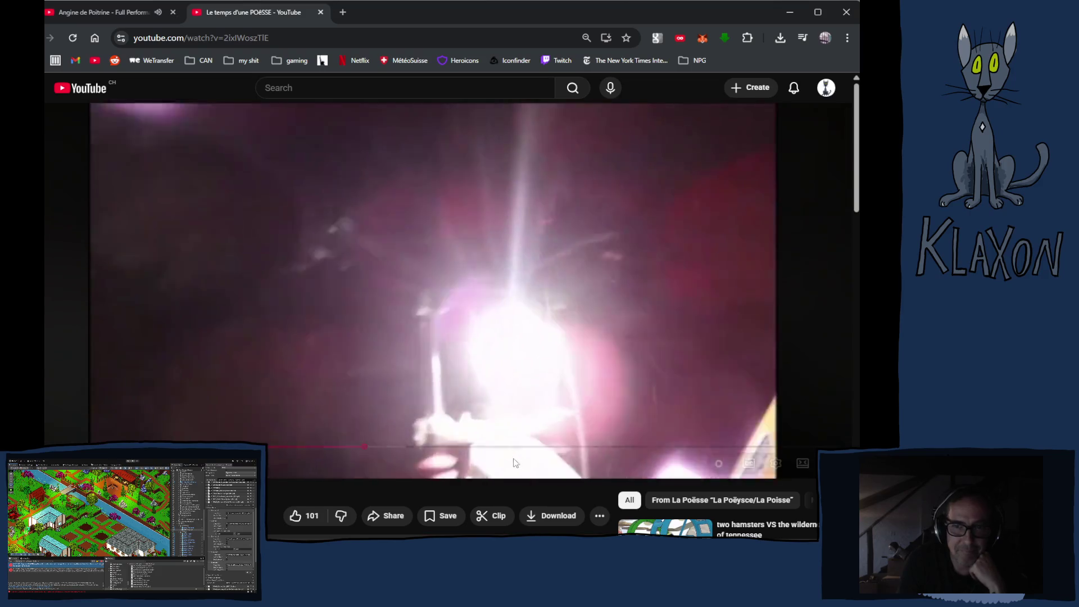
pyautogui.moveTo(460, 448); pyautogui.dragTo(464, 449)
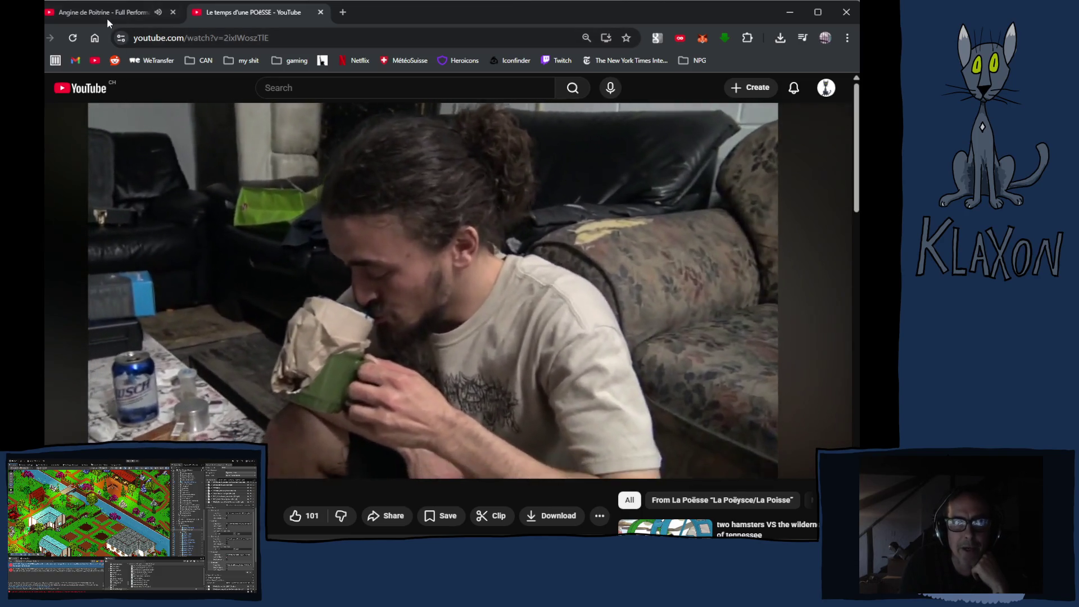
pyautogui.click(107, 15)
pyautogui.click(320, 11)
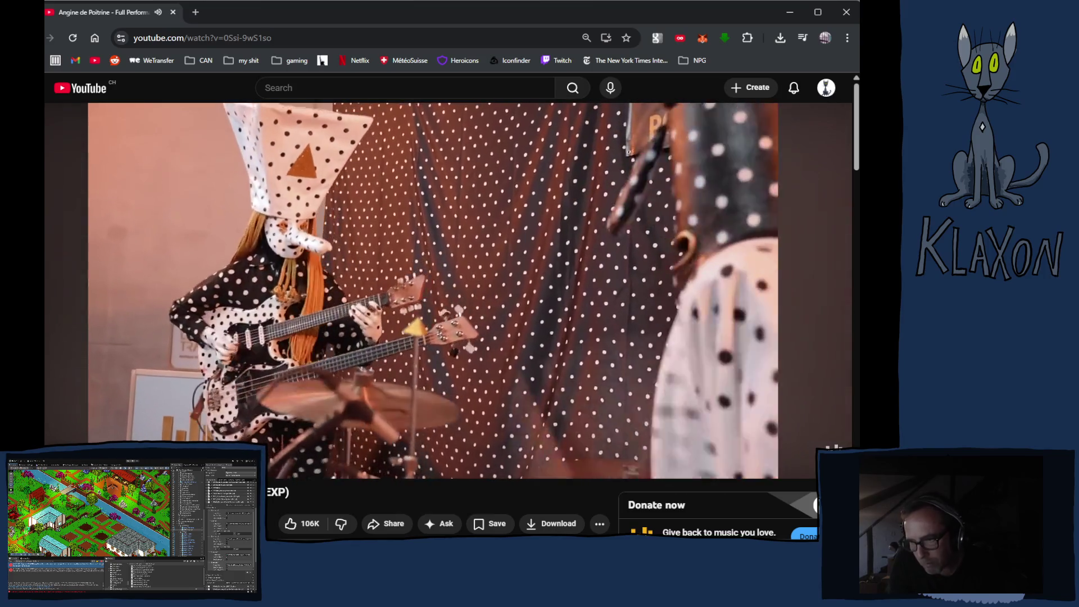
# - Leave the music playing and bring the NPC_DialogueSystem.cs code in Visual Studio to the front
pyautogui.hotkey('alt', 'Tab')
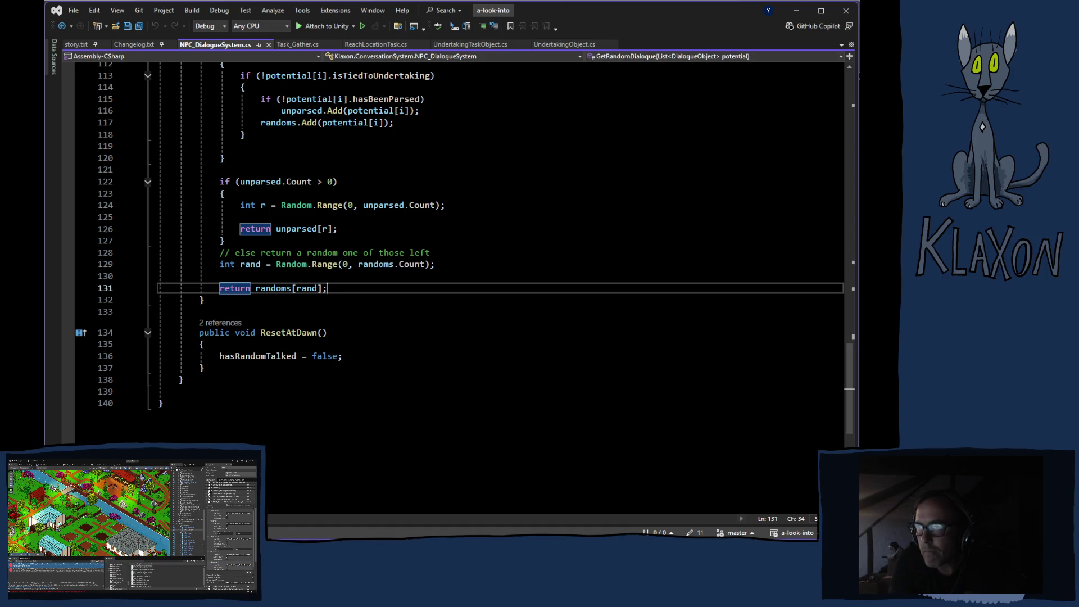
# - Switch back to the Unity editor and run the game in play mode
pyautogui.hotkey('alt', 'Tab')
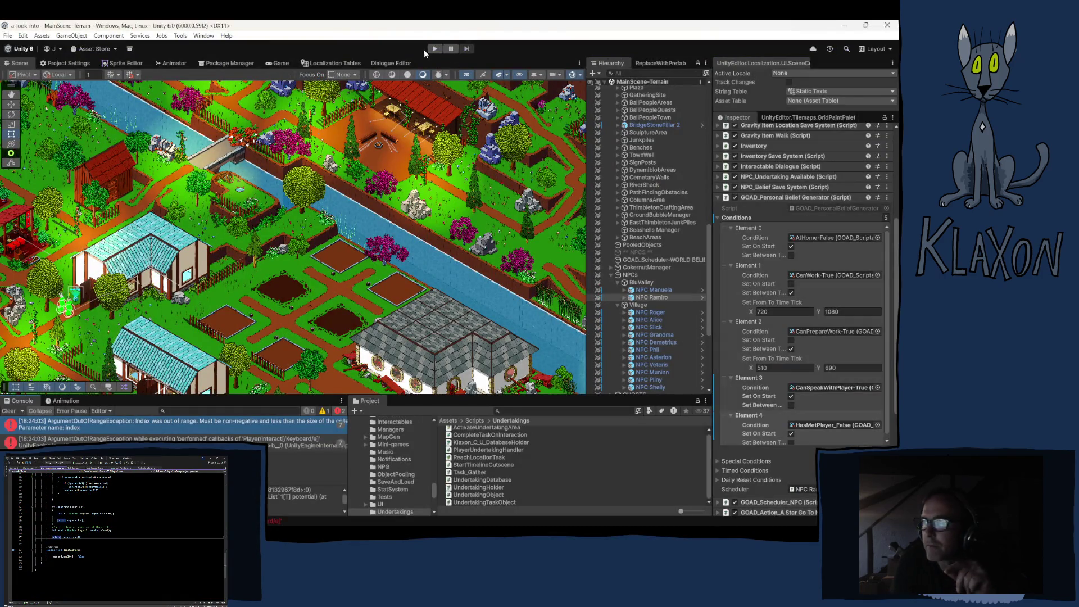
pyautogui.click(434, 49)
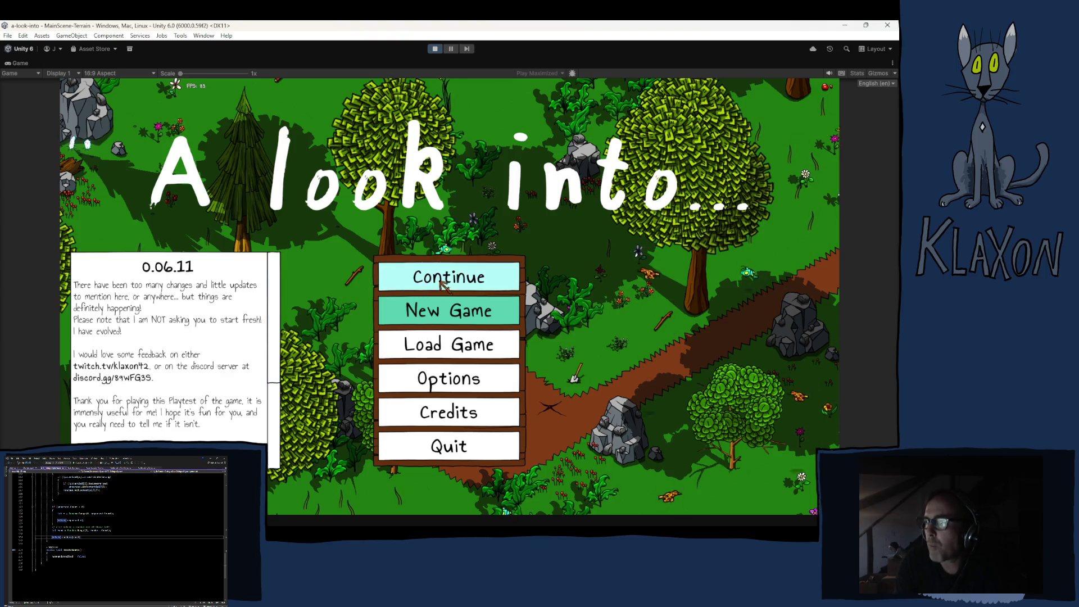
# - Choose New Game on the game's title menu
pyautogui.click(433, 333)
# - Confirm the new save, accept the new character, and walk right along the path
pyautogui.click(422, 371)
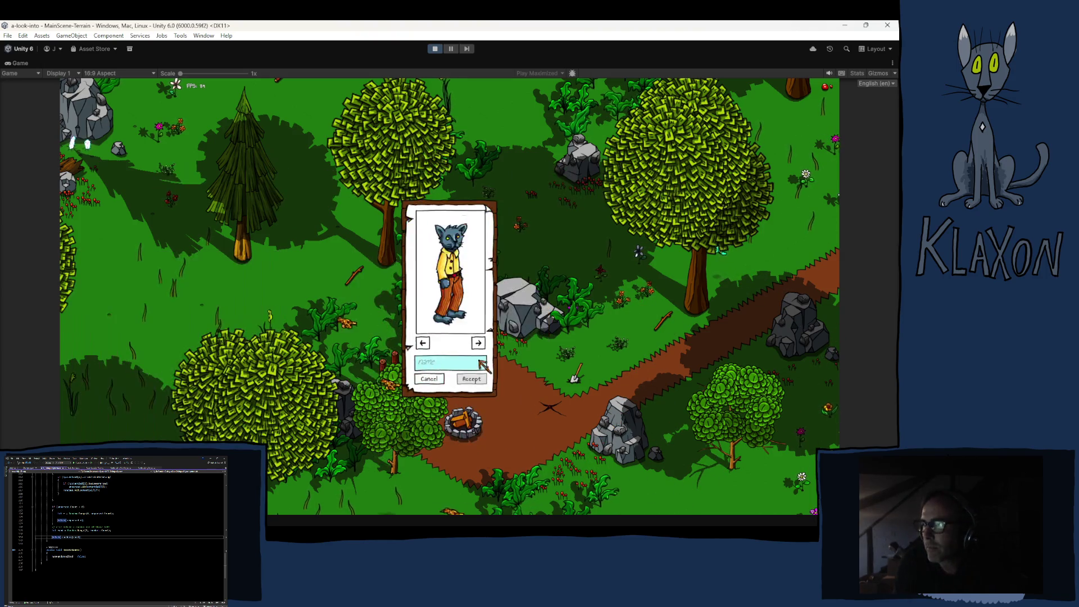
pyautogui.click(481, 383)
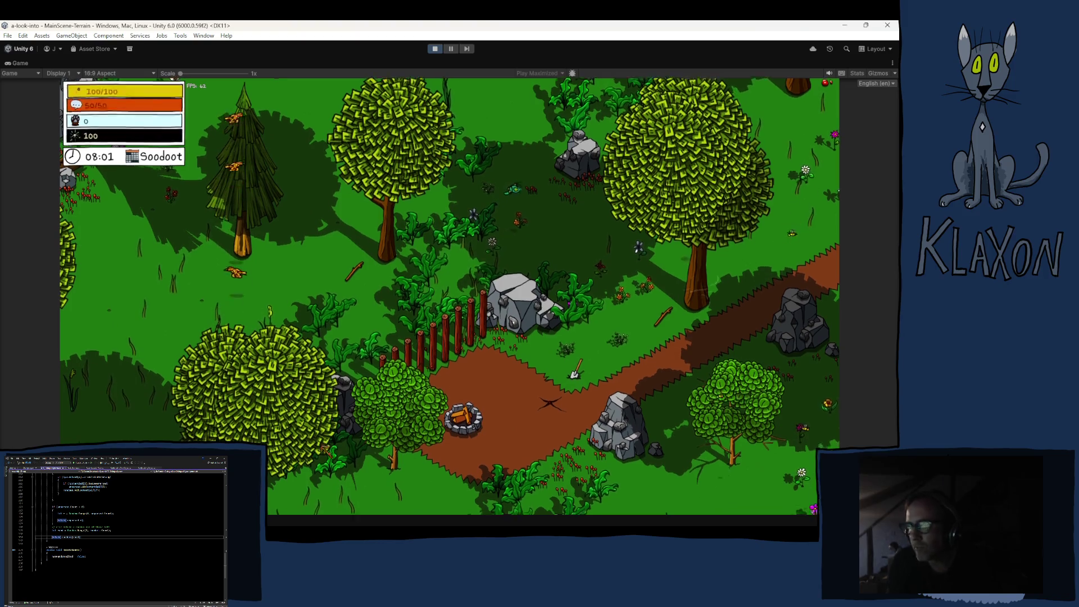
pyautogui.press('d')
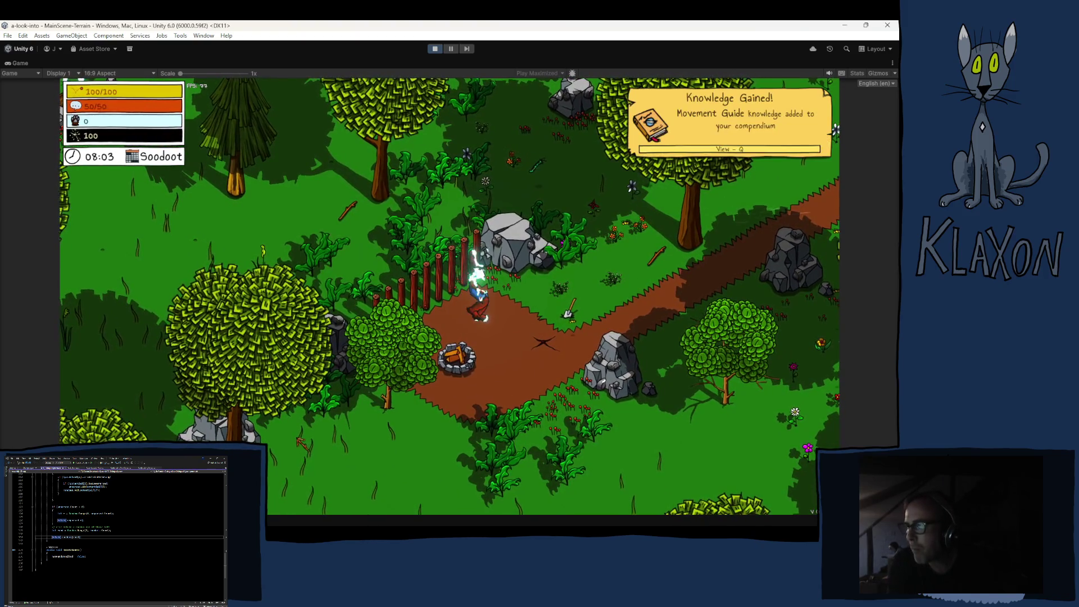
pyautogui.press('d')
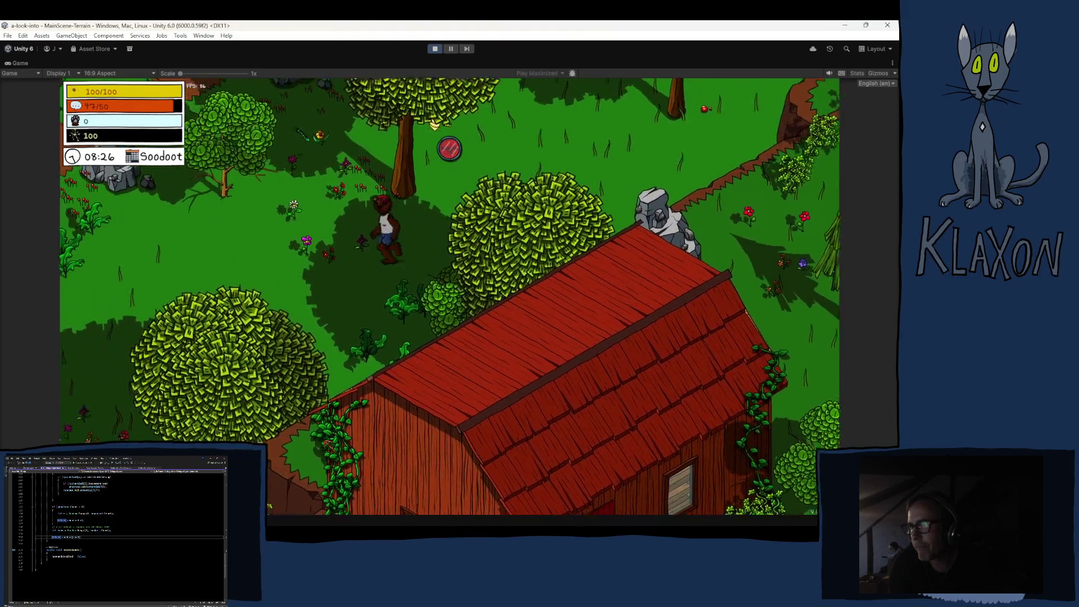
# - Walk onto the dirt path and up-right across the meadow, picking up an acorn
pyautogui.press('w')
pyautogui.press('a')
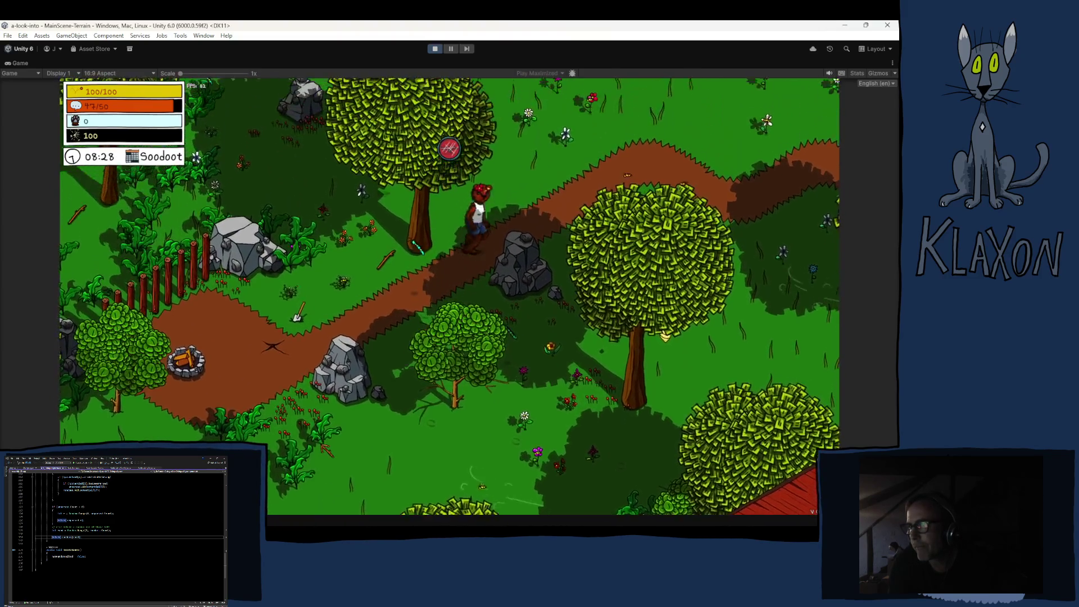
pyautogui.press('w')
pyautogui.press('d')
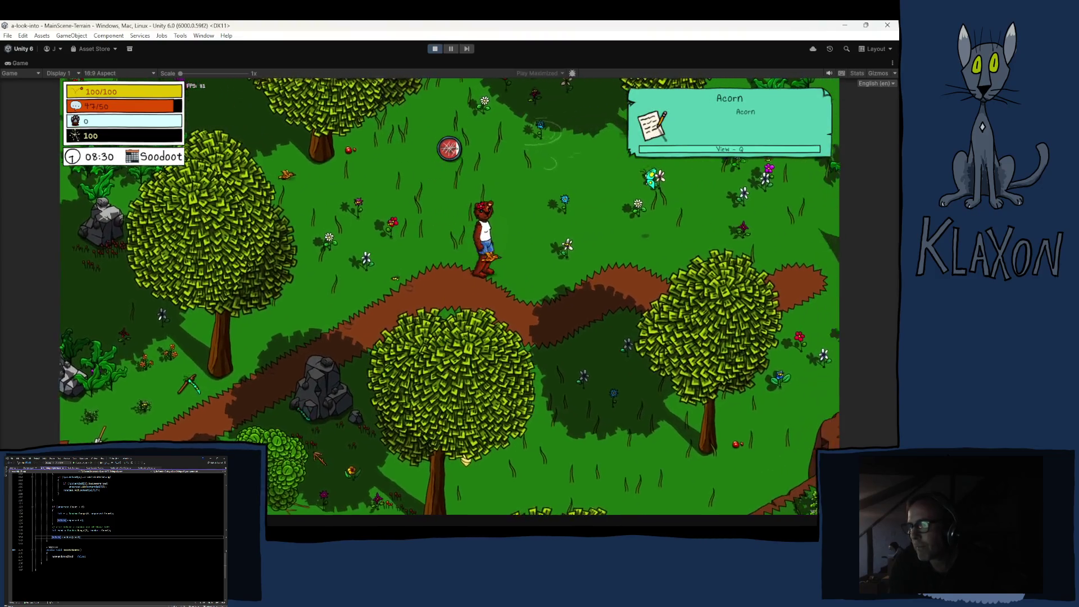
pyautogui.press('w')
pyautogui.press('d')
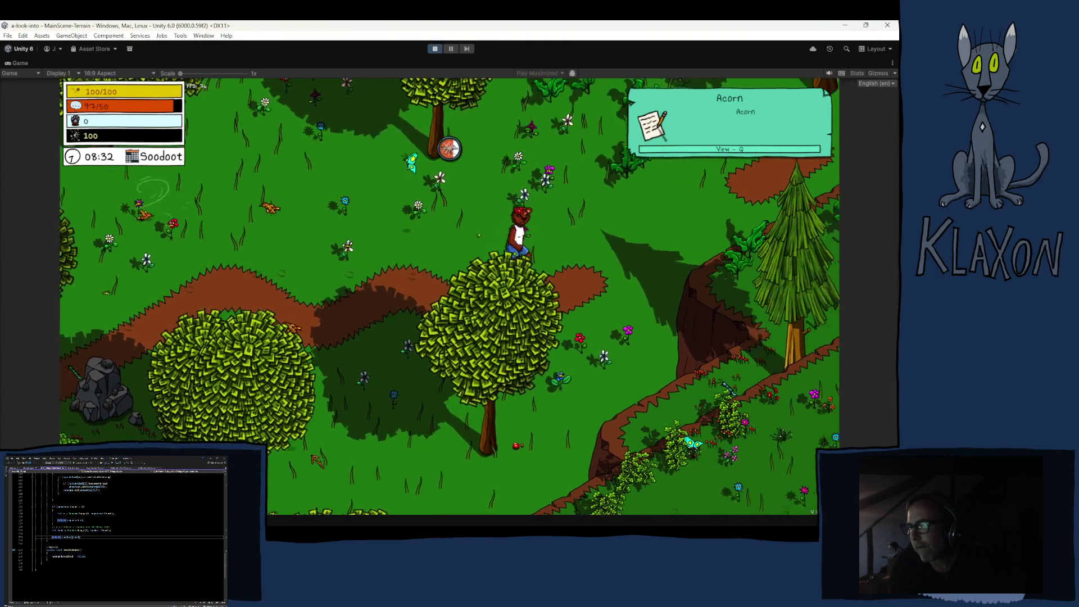
pyautogui.press('w')
pyautogui.press('d')
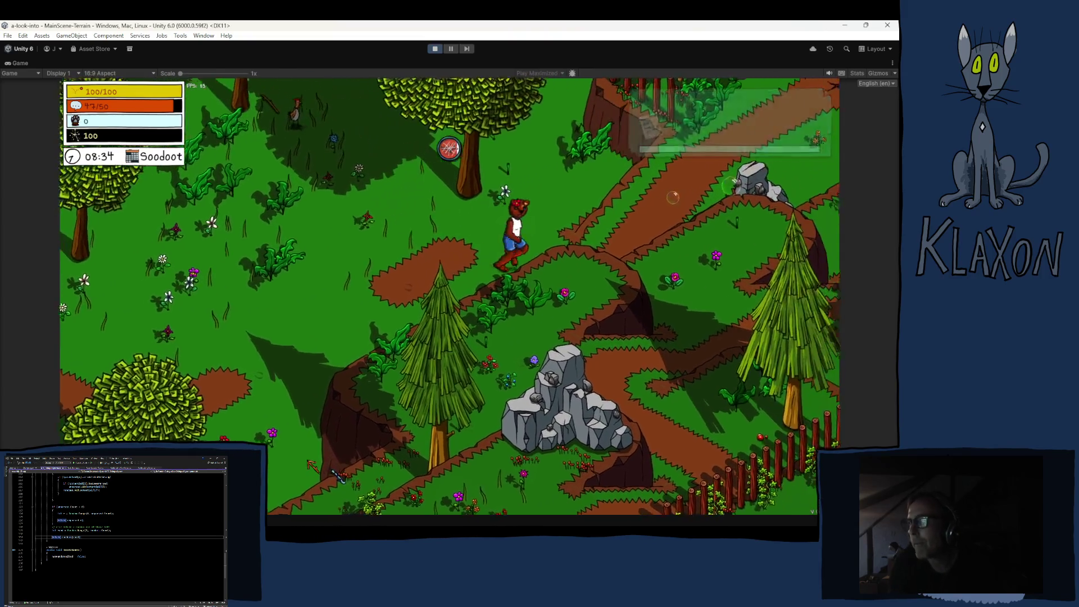
pyautogui.press('w')
pyautogui.press('d')
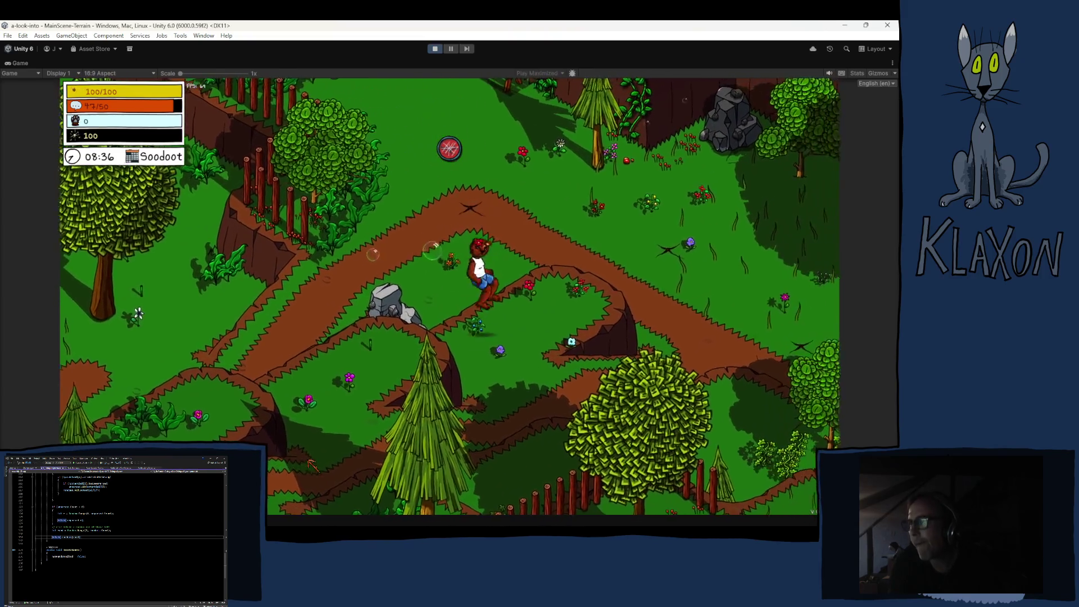
# - Walk down-right, then back left past the pine along the path
pyautogui.press('s')
pyautogui.press('d')
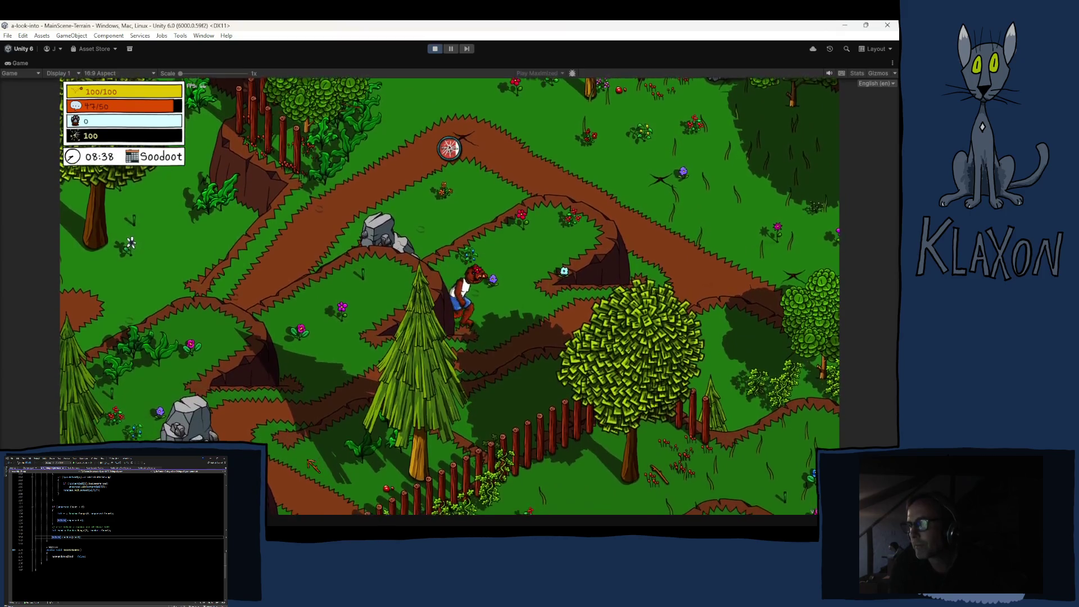
pyautogui.press('a')
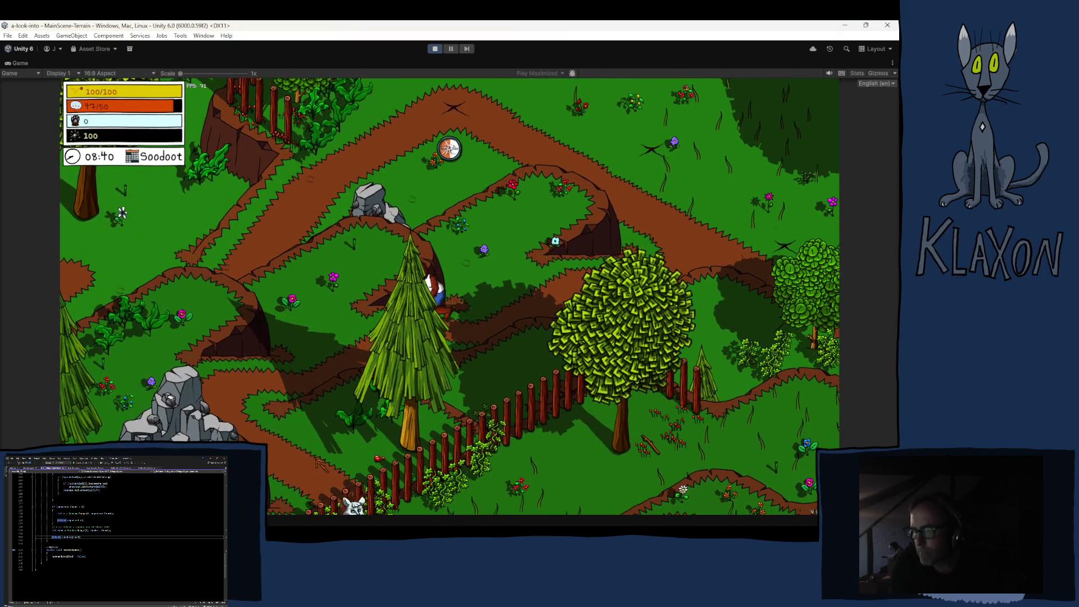
pyautogui.press('a')
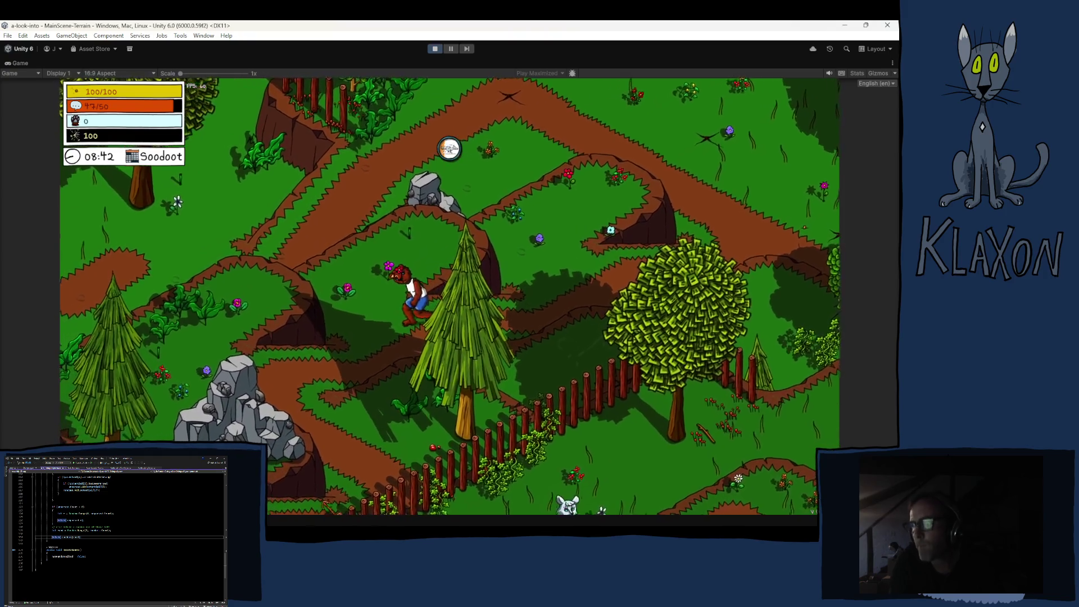
pyautogui.press('a')
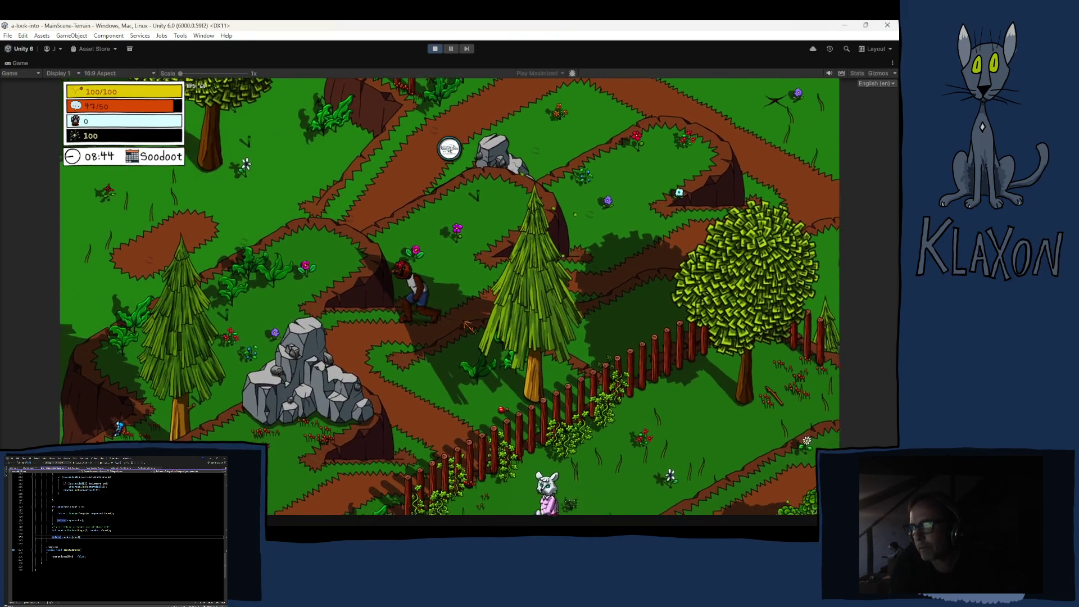
pyautogui.press('a')
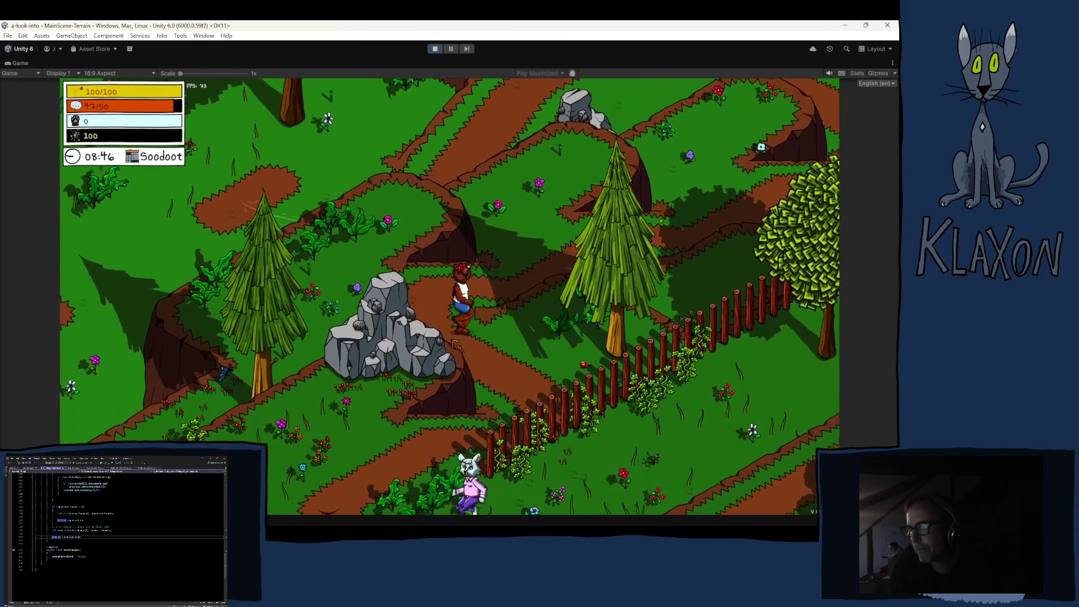
# - Talk to the rabbit, answer Yes!, then head down-left toward the barn
pyautogui.press('s')
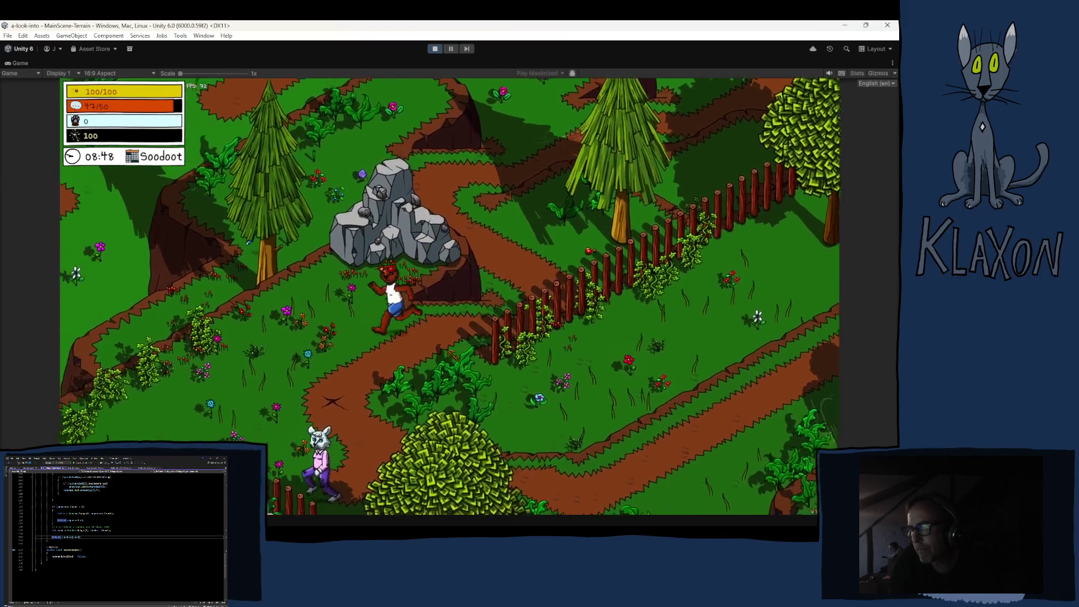
pyautogui.press('s')
pyautogui.press('space')
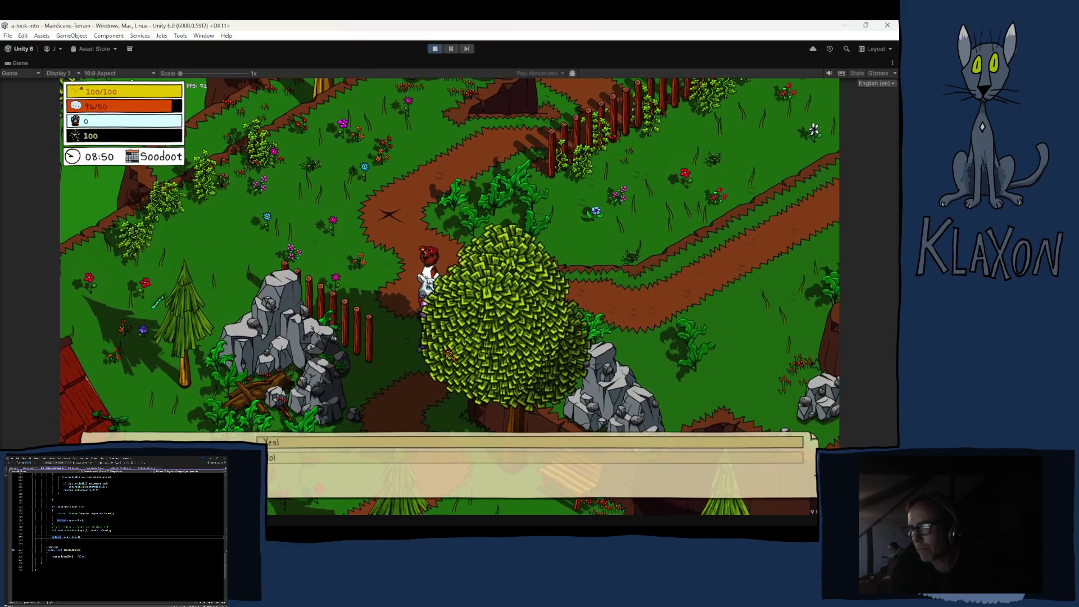
pyautogui.click(286, 461)
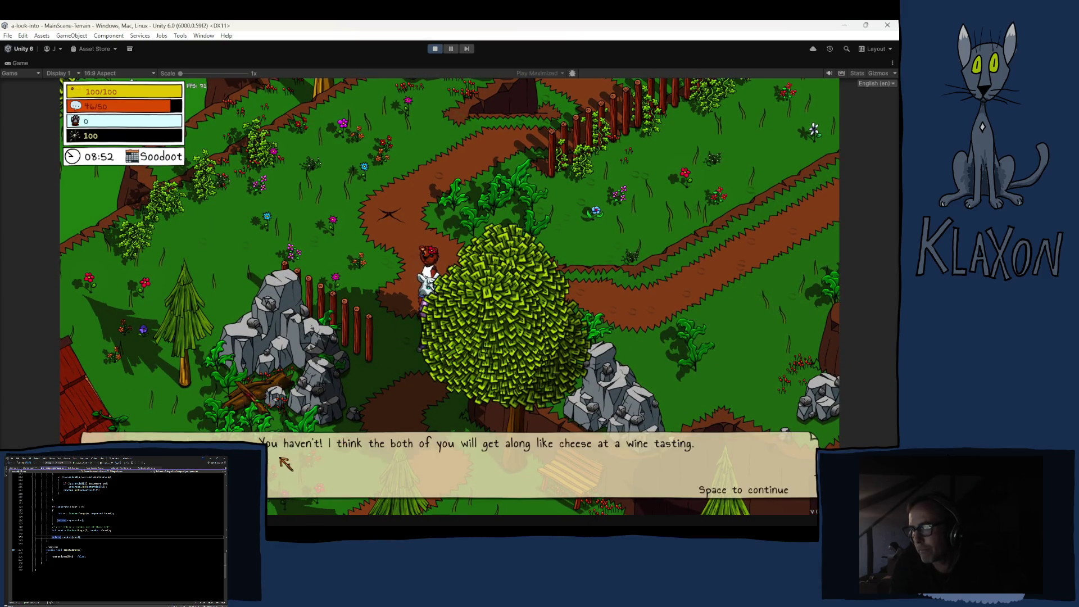
pyautogui.press('space')
pyautogui.press('a')
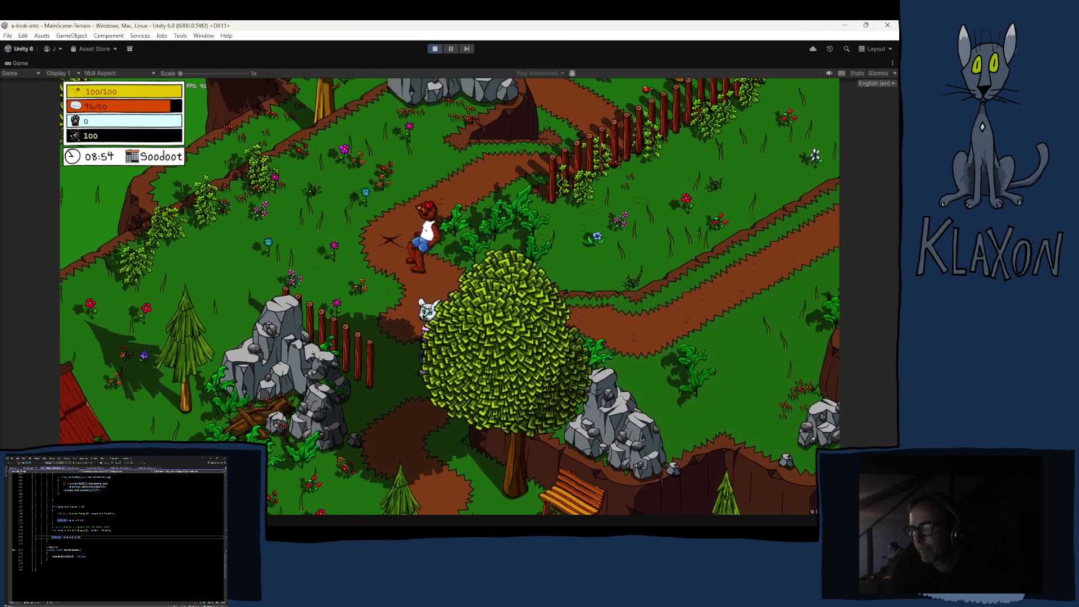
pyautogui.press('s')
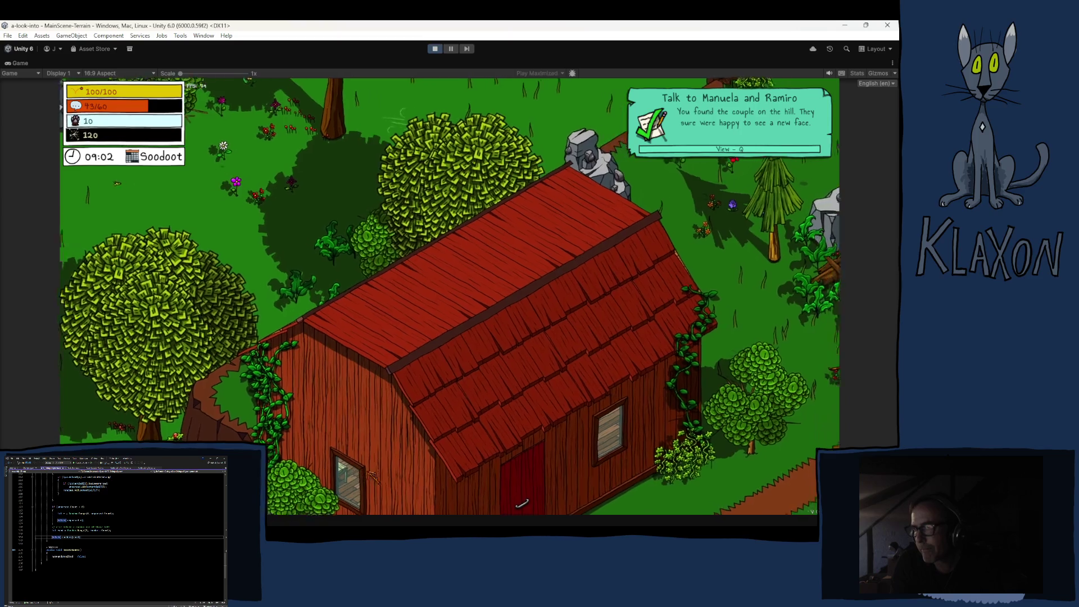
# - Walk through the forest to the chicken and finish its dialogue to receive the map piece
pyautogui.press('w')
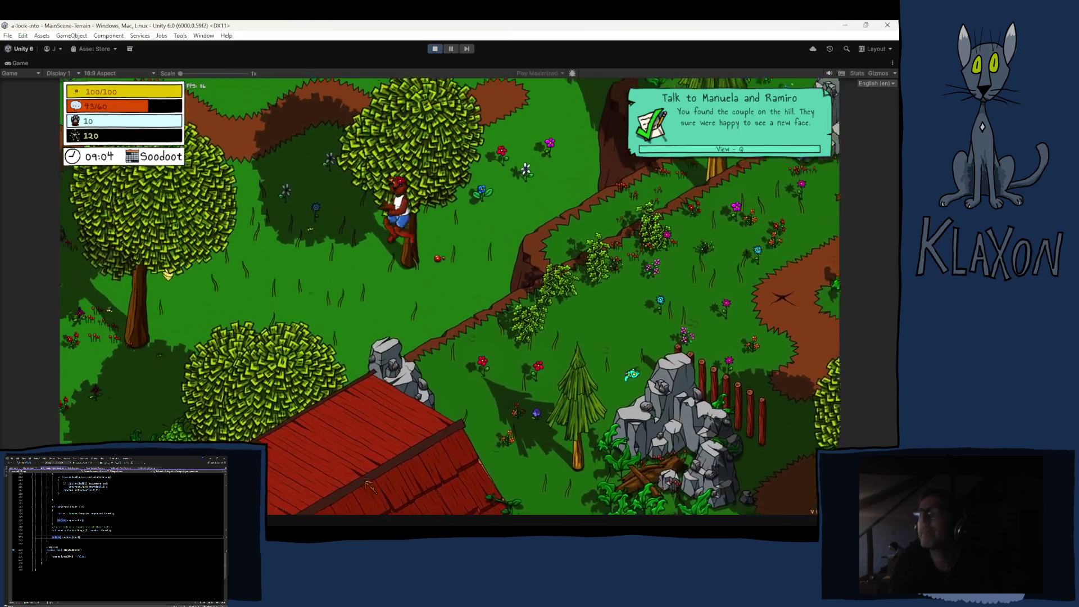
pyautogui.press('a')
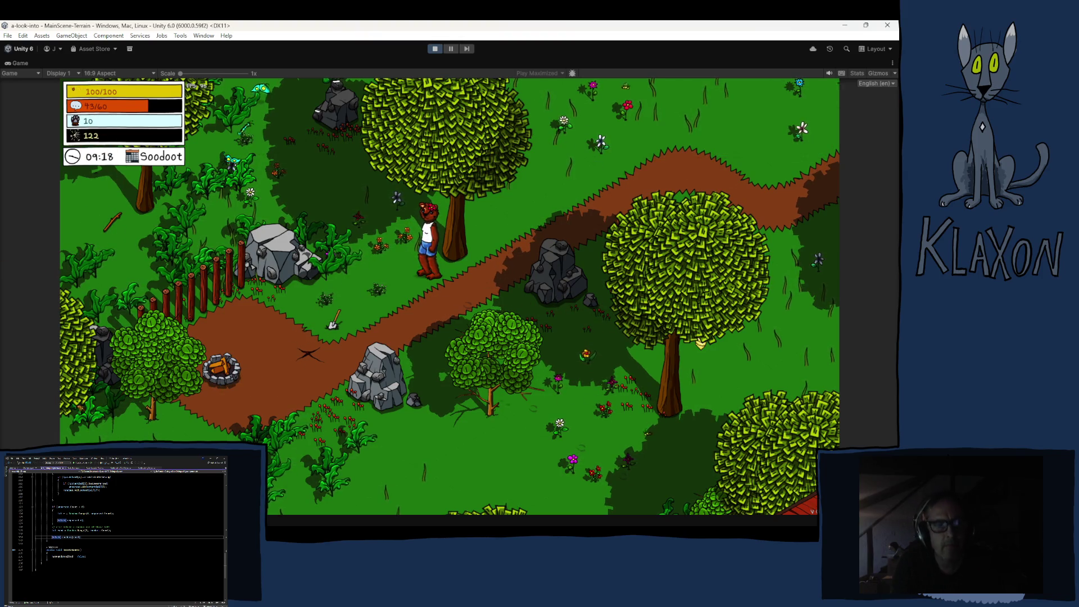
pyautogui.press('w')
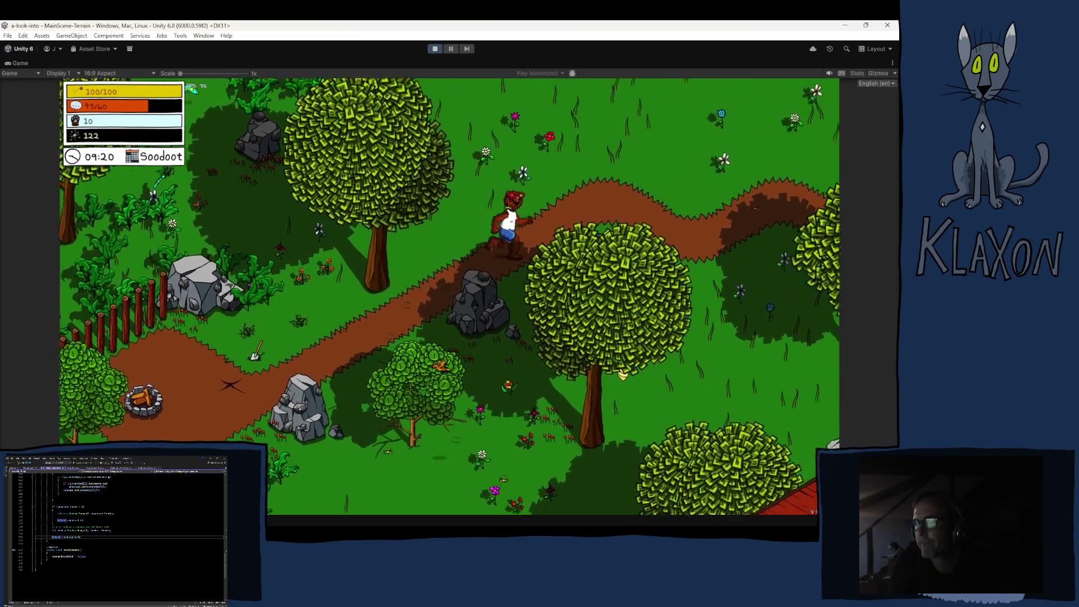
pyautogui.press('d')
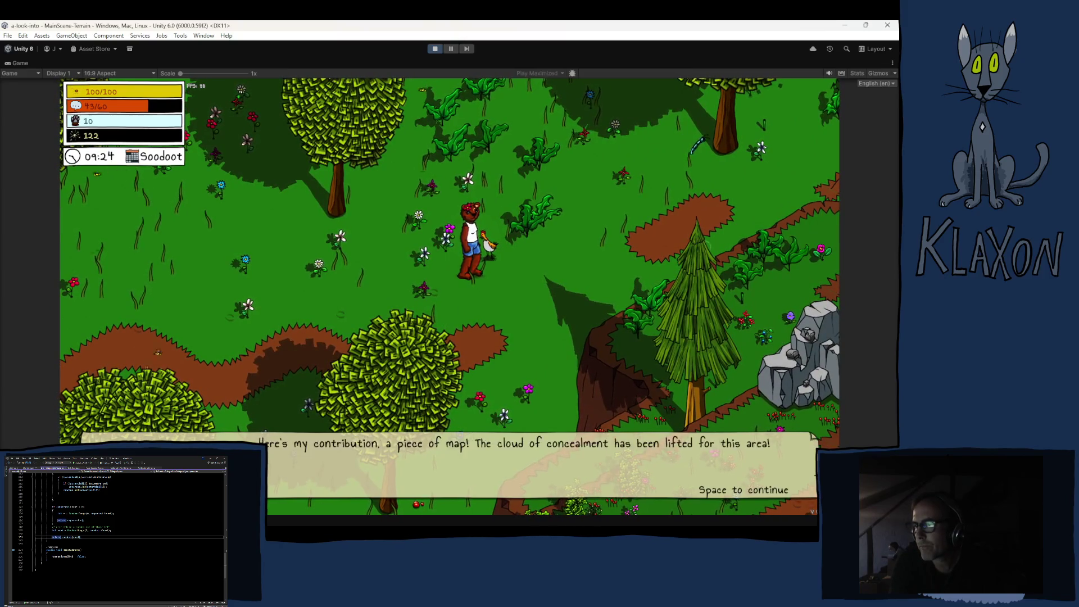
pyautogui.press('space')
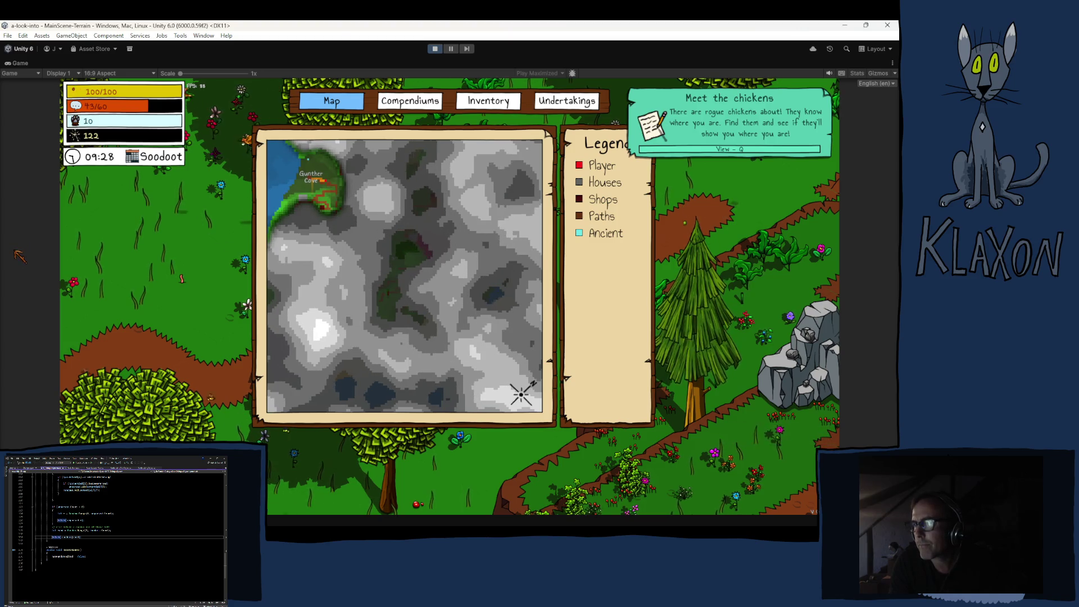
# - Close the map, run left to pick up the Stone Spade, and check the inventory
pyautogui.press('Escape')
pyautogui.press('a')
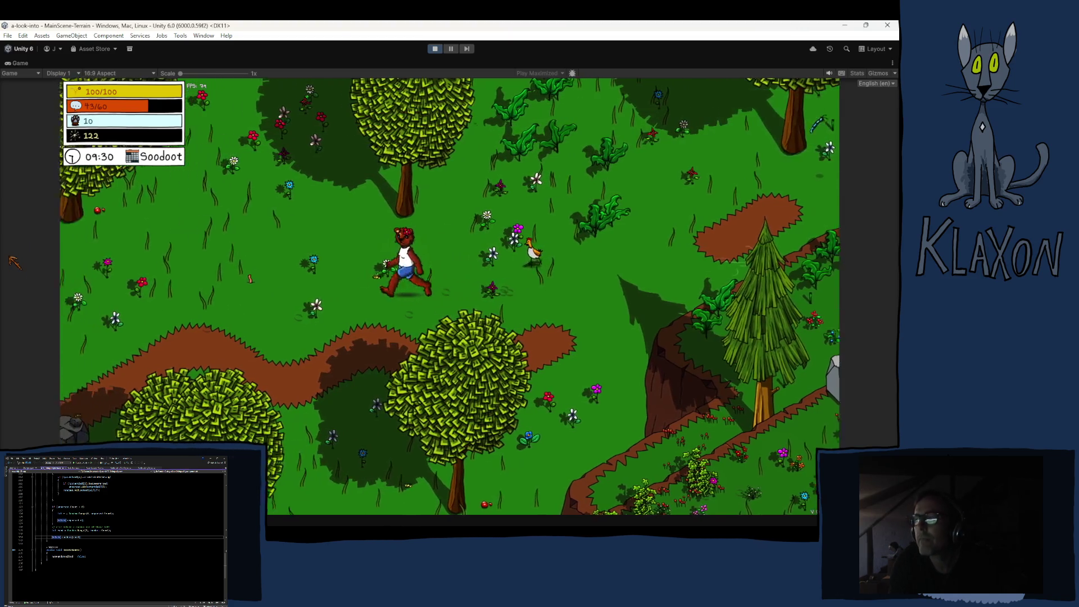
pyautogui.press('a')
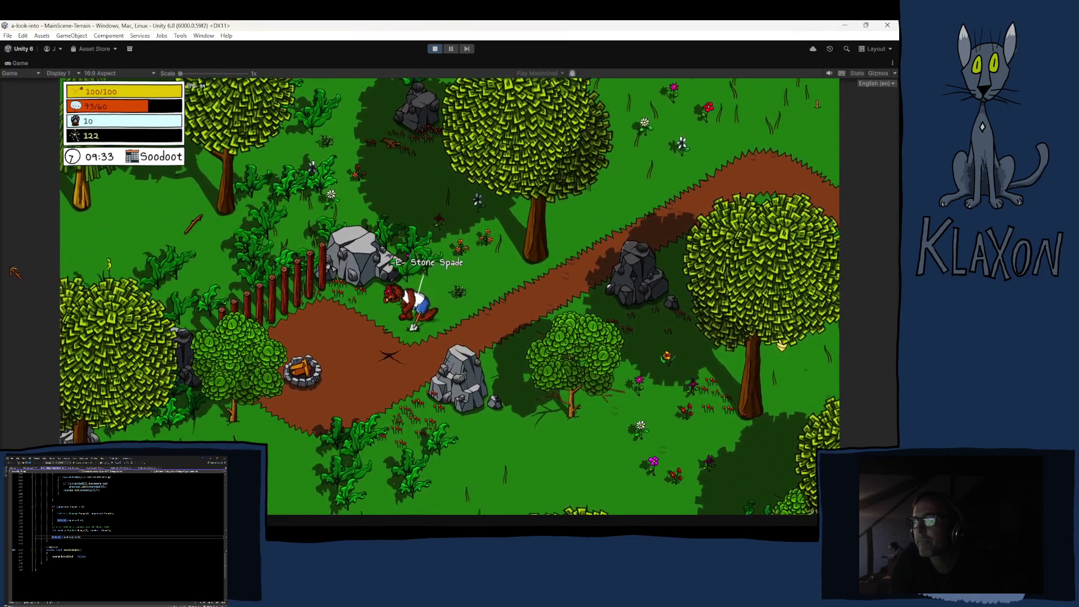
pyautogui.press('e')
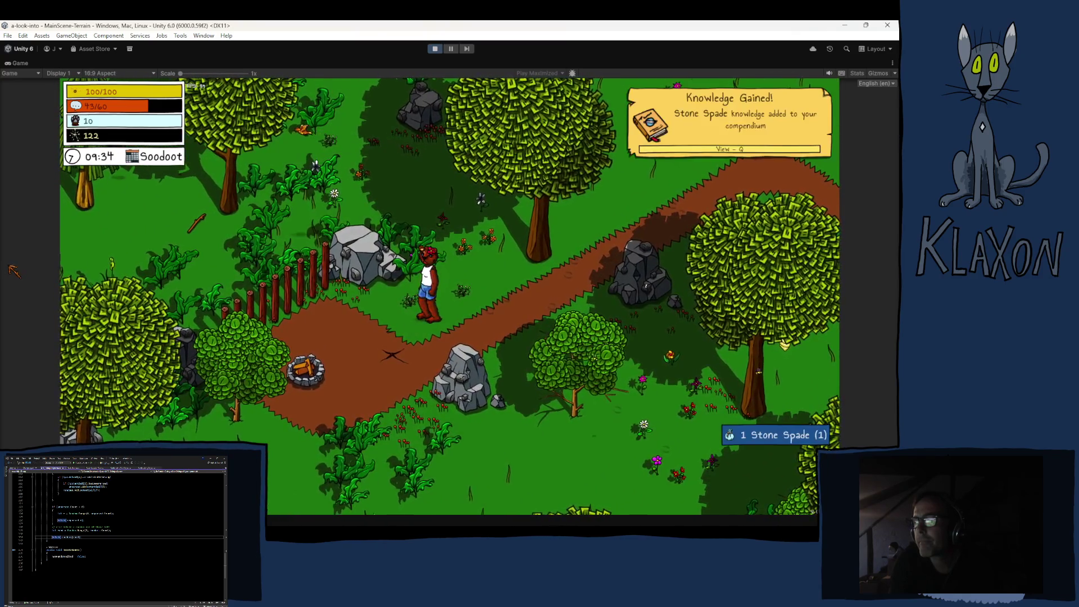
pyautogui.press('Tab')
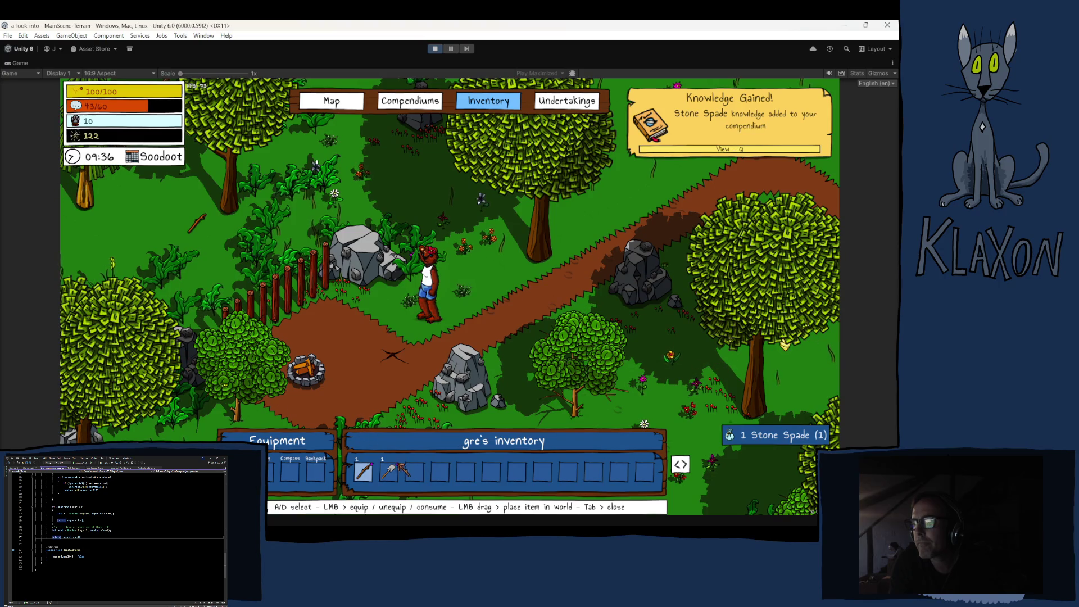
pyautogui.press('Tab')
# - Dig with the Stone Spade and complete the minigame to gather Soil
pyautogui.press('s')
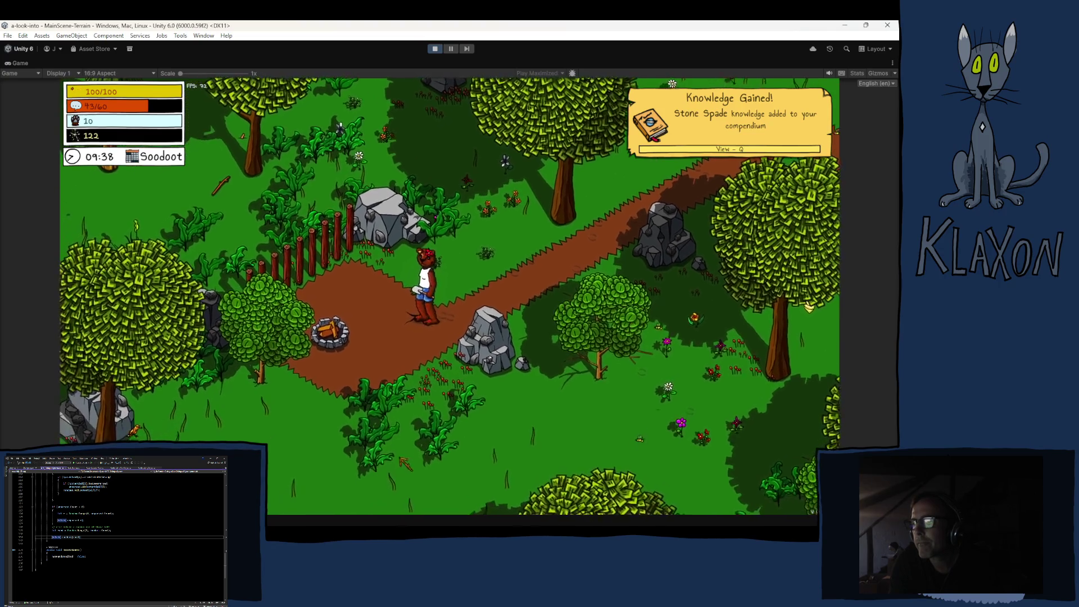
pyautogui.press('space')
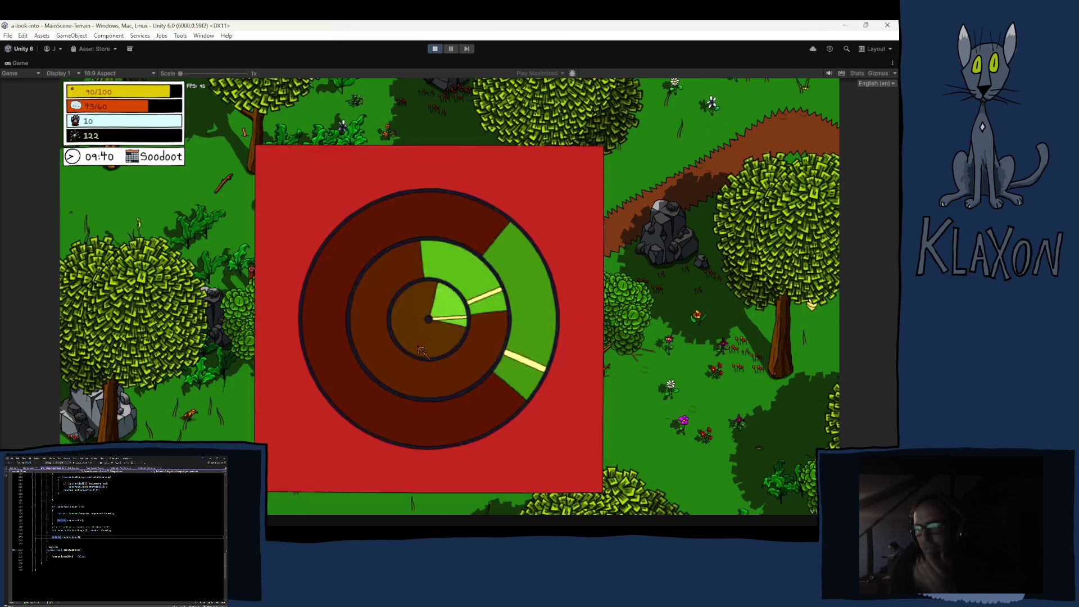
pyautogui.press('space')
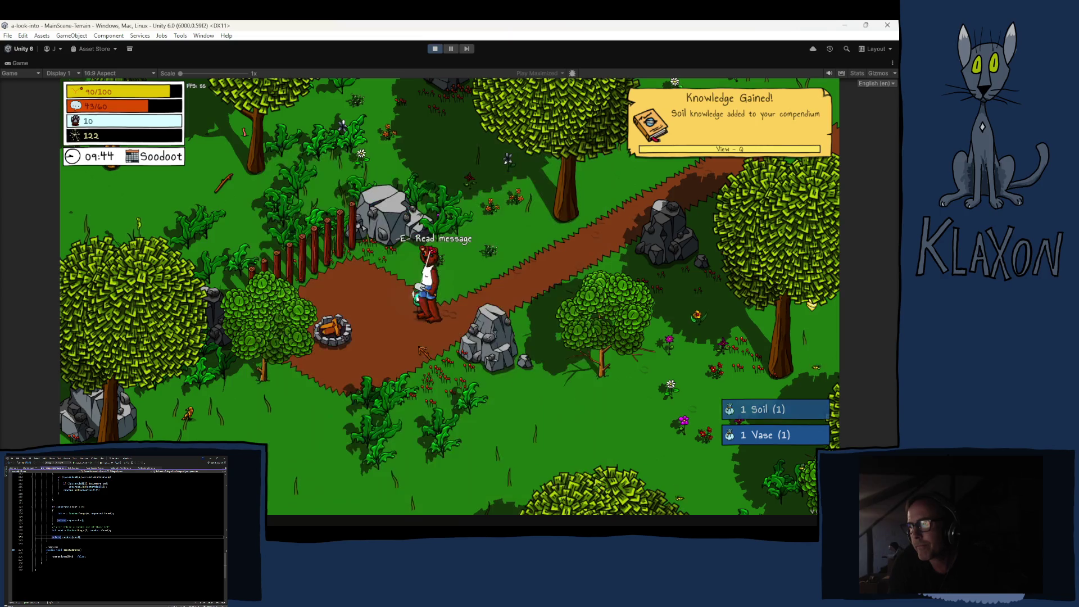
# - Read the message on the ground and dismiss the Welcome notice
pyautogui.press('d')
pyautogui.press('e')
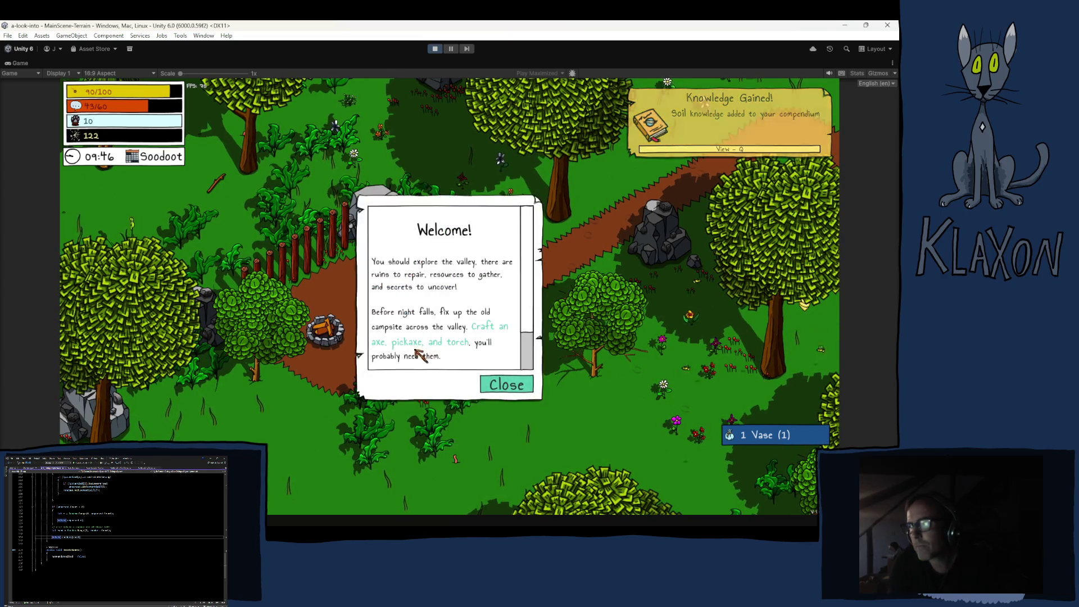
pyautogui.click(511, 384)
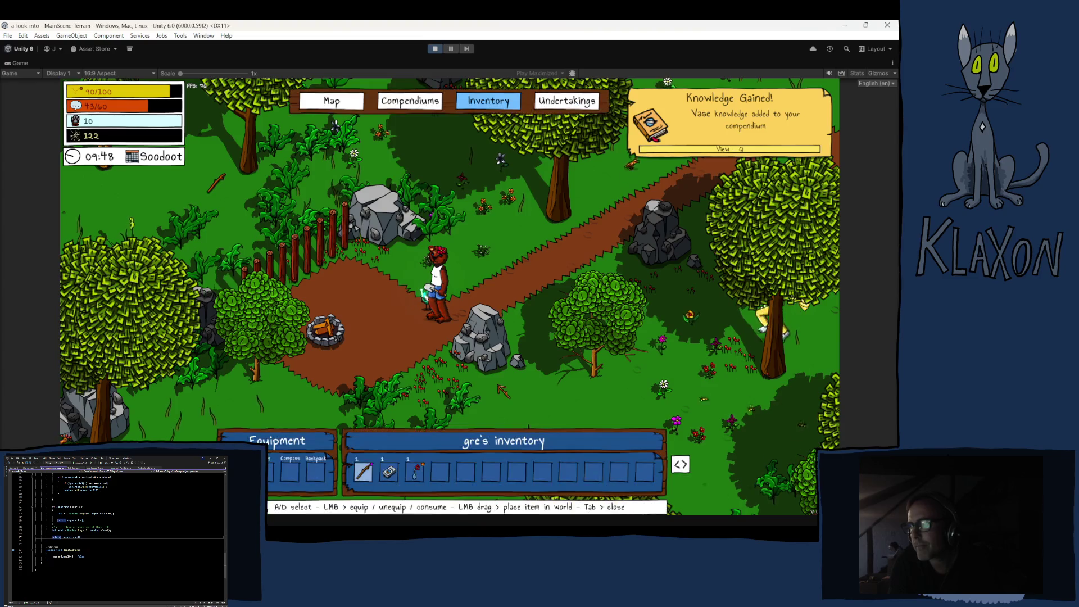
pyautogui.press('Tab')
pyautogui.press('s')
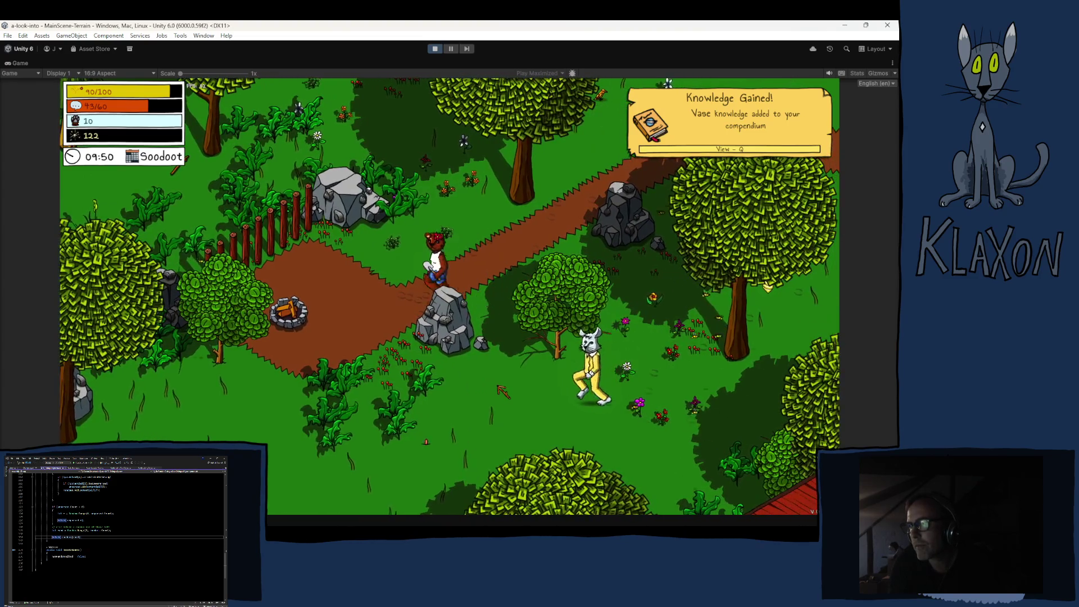
# - Talk to the rabbit and accept the Reach the campsite task
pyautogui.press('w')
pyautogui.press('e')
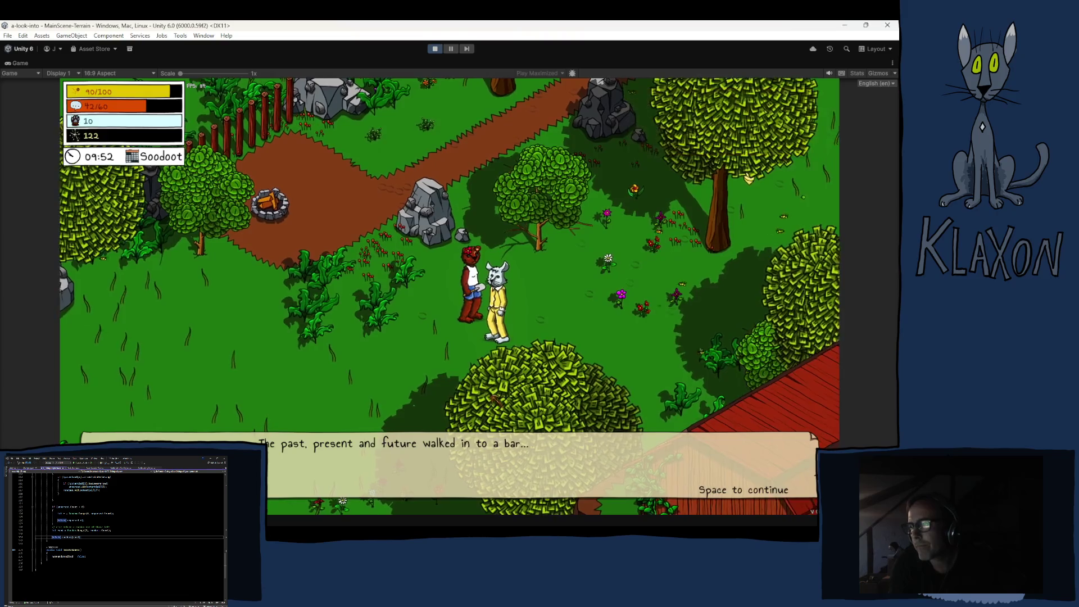
pyautogui.press('space')
pyautogui.press('w')
pyautogui.press('d')
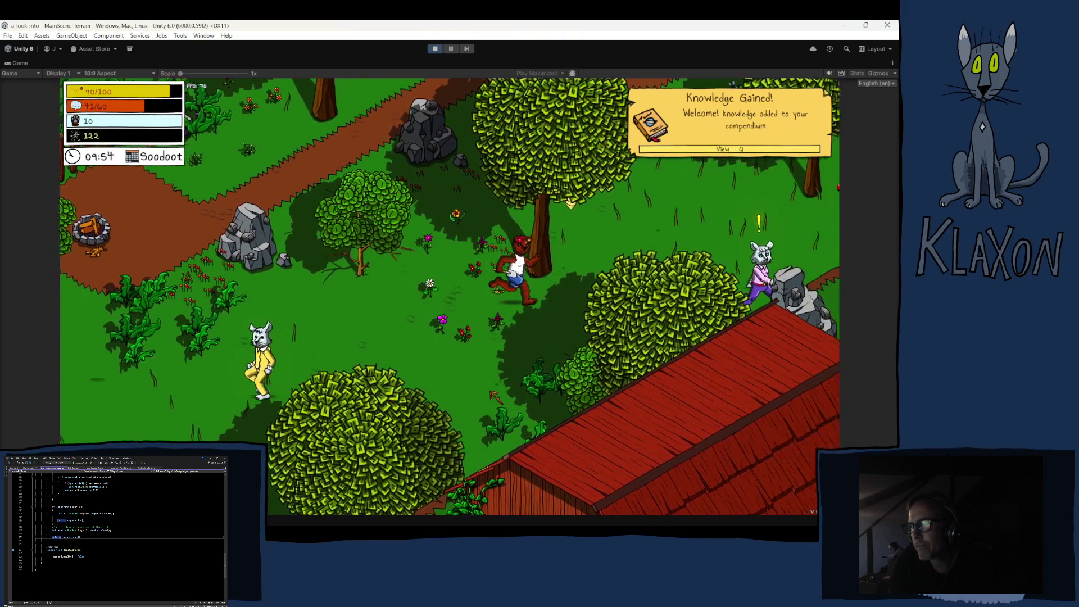
pyautogui.press('e')
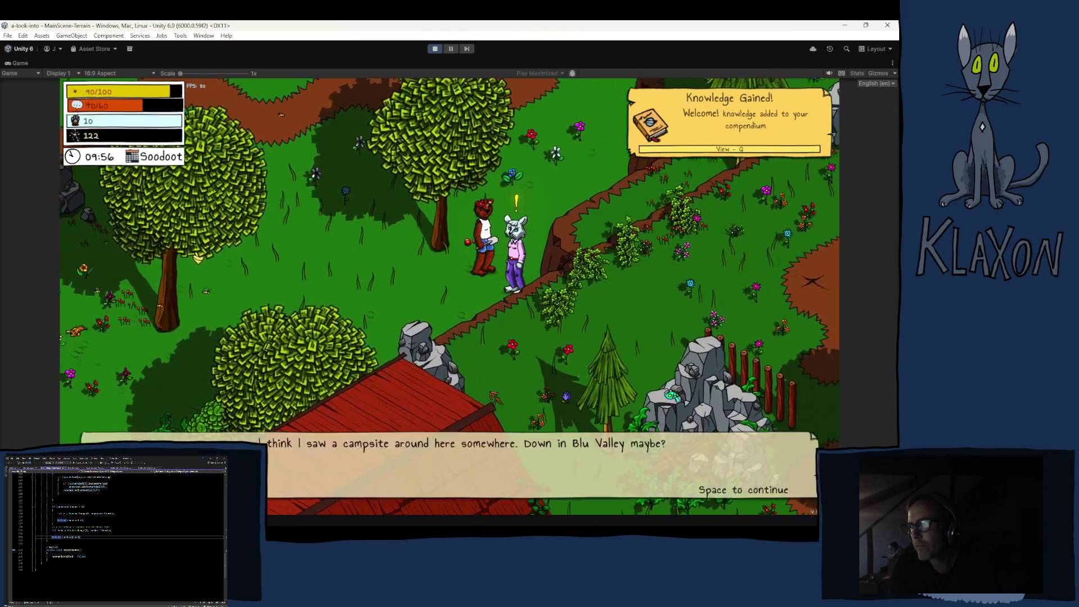
pyautogui.press('space')
# - Walk the bear up the dirt path toward the campsite, then stop the play-test
pyautogui.press('w')
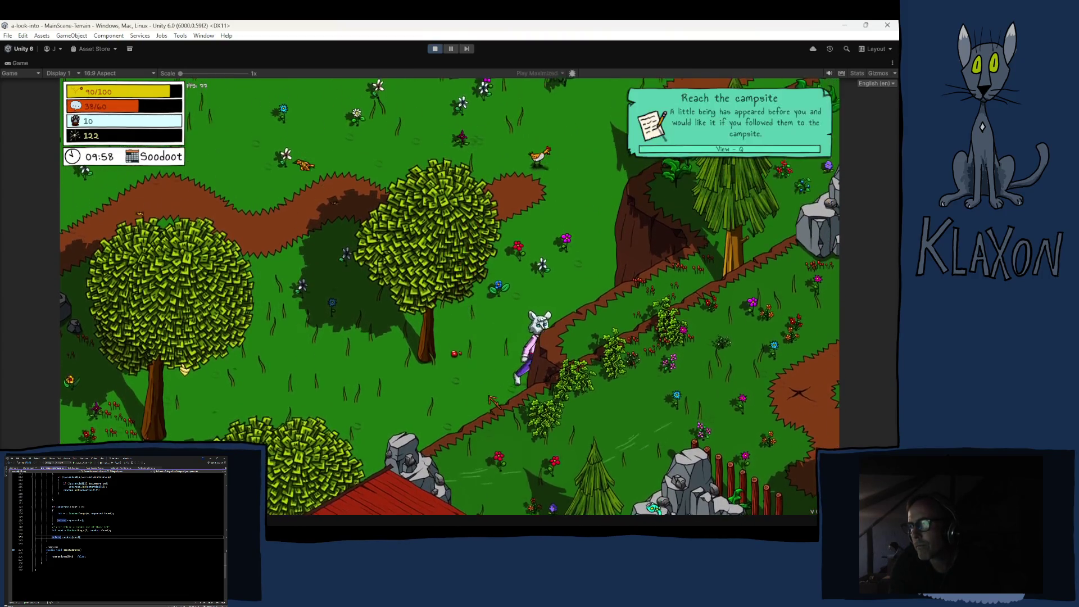
pyautogui.press('w')
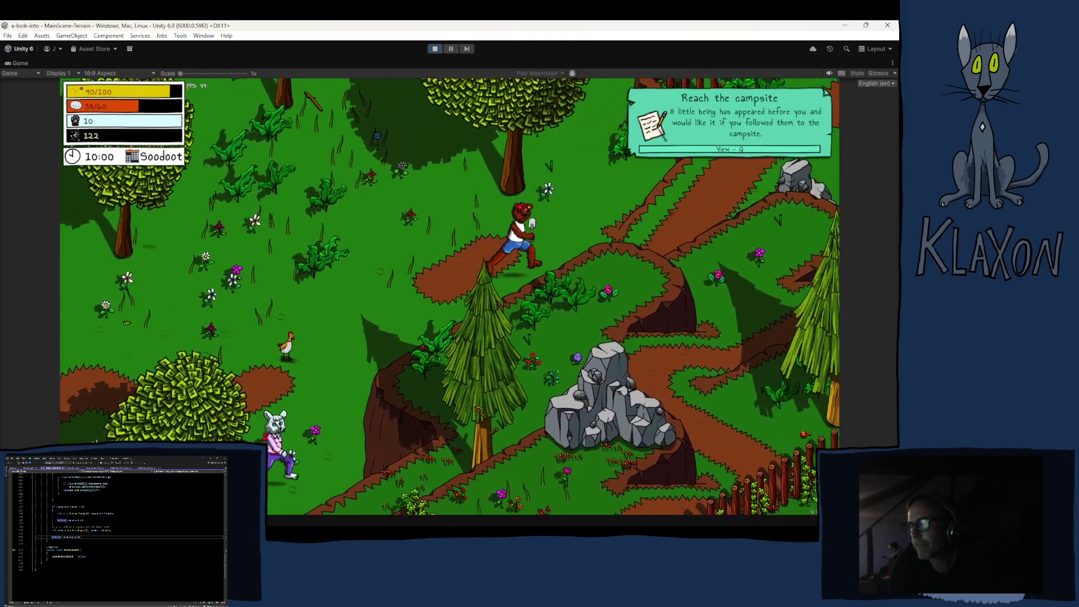
pyautogui.press('w')
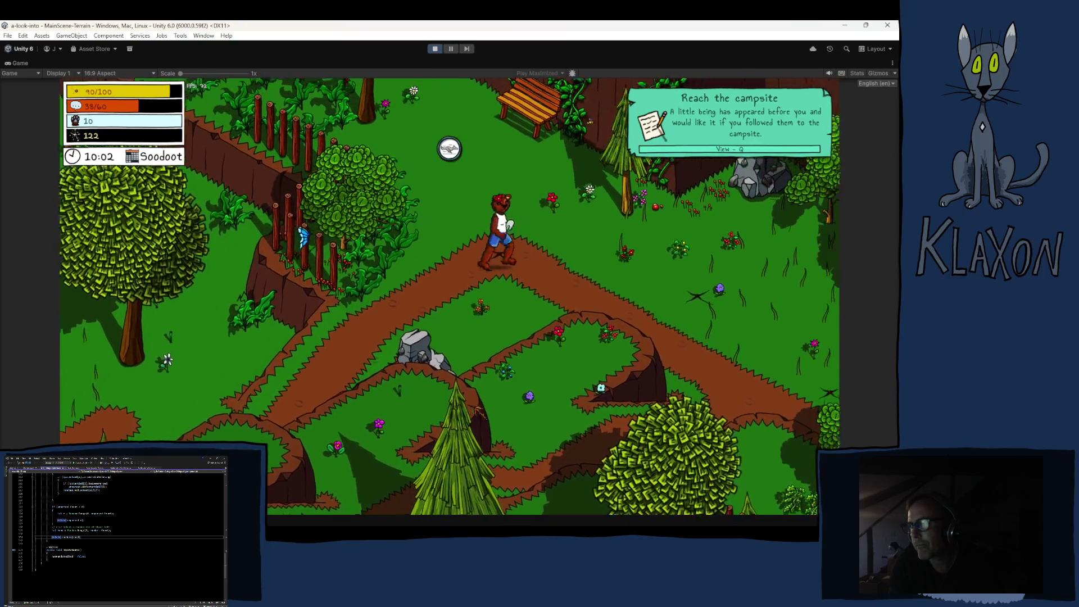
pyautogui.click(435, 50)
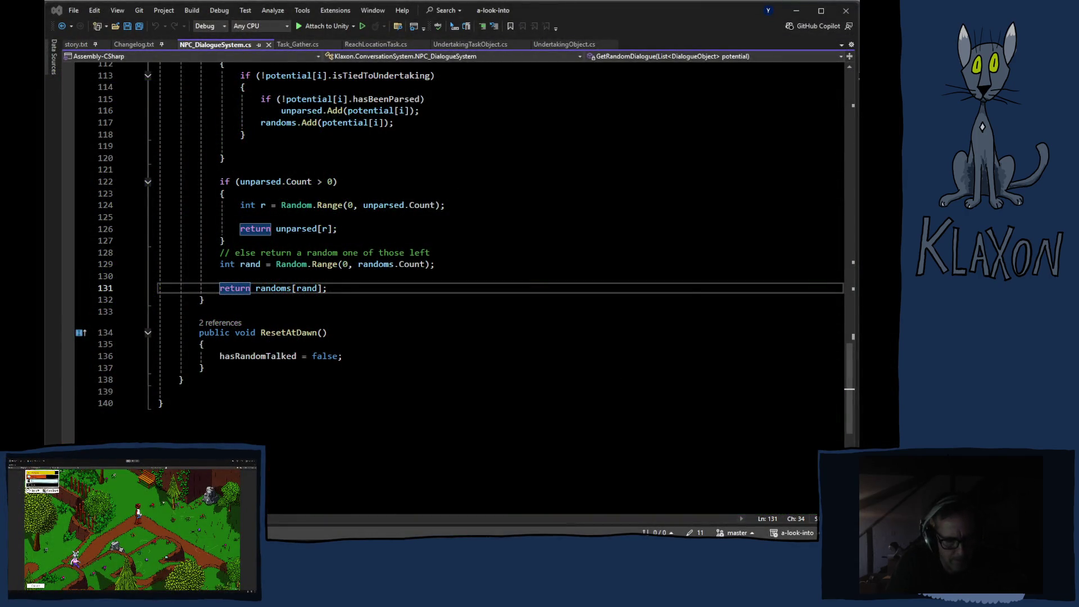
# - Switch from Visual Studio to the Chrome window playing the Angine de Poitrine video
pyautogui.hotkey('alt', 'Tab')
pyautogui.hotkey('alt', 'Tab')
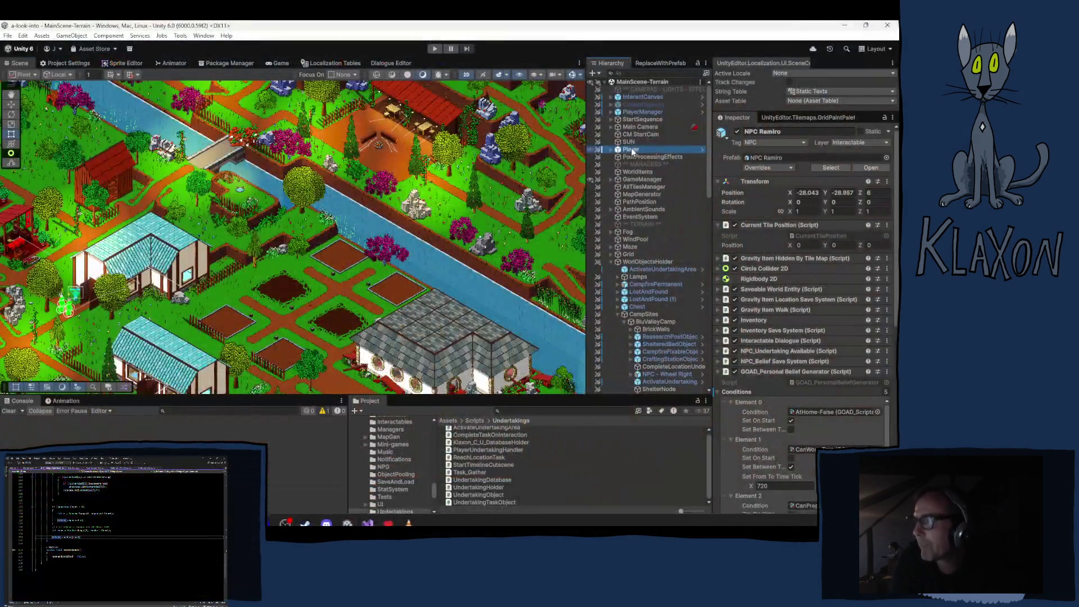
# - Frame the Player in the Scene view and zoom out to show the path, trees and campfire
pyautogui.doubleClick(630, 149)
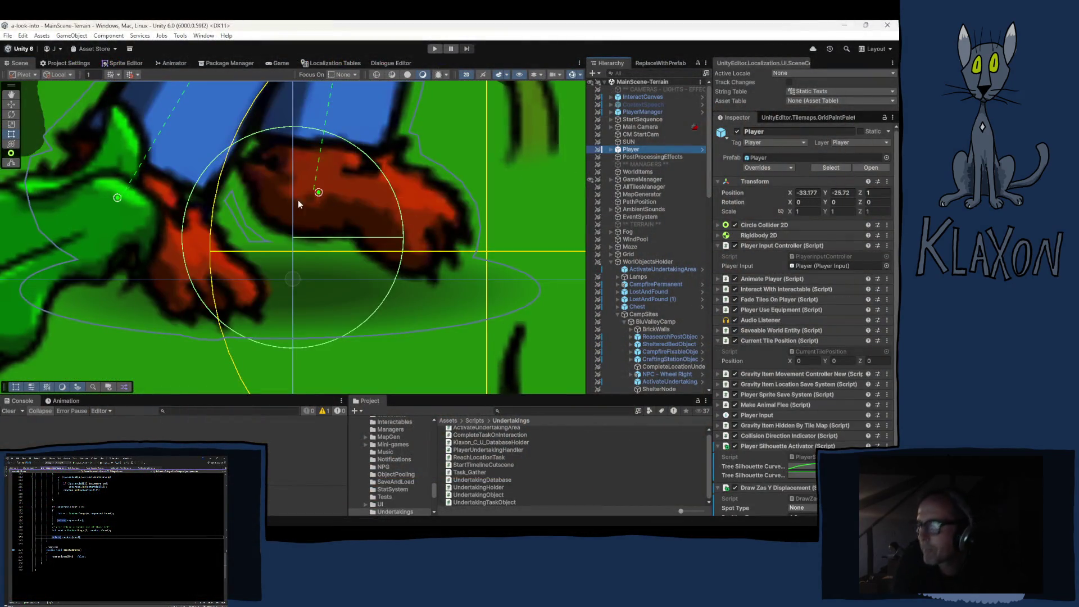
pyautogui.scroll(-10, 281, 205)
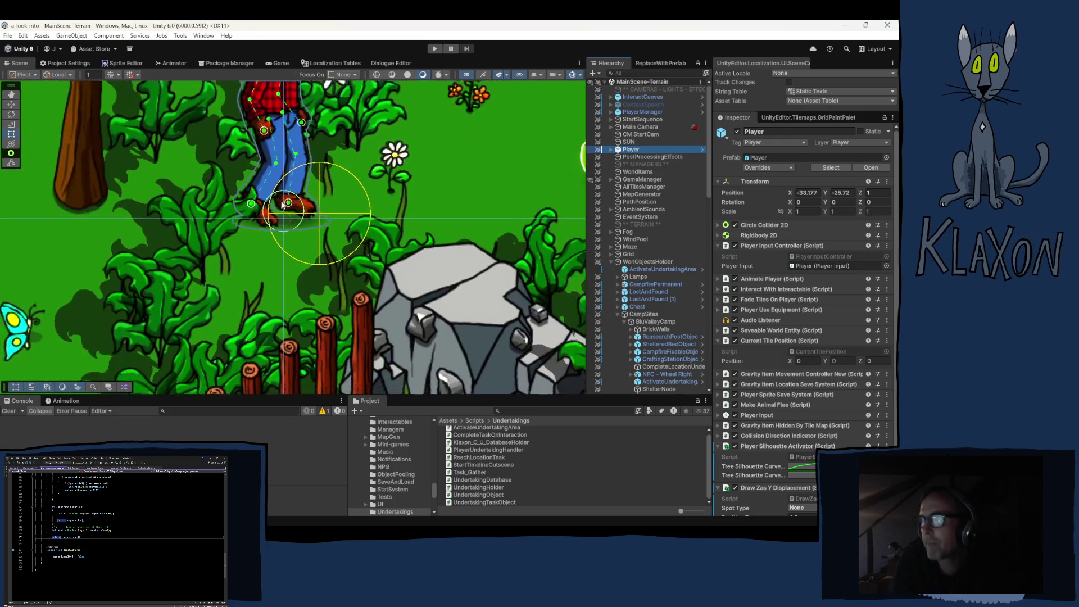
pyautogui.scroll(-6, 285, 200)
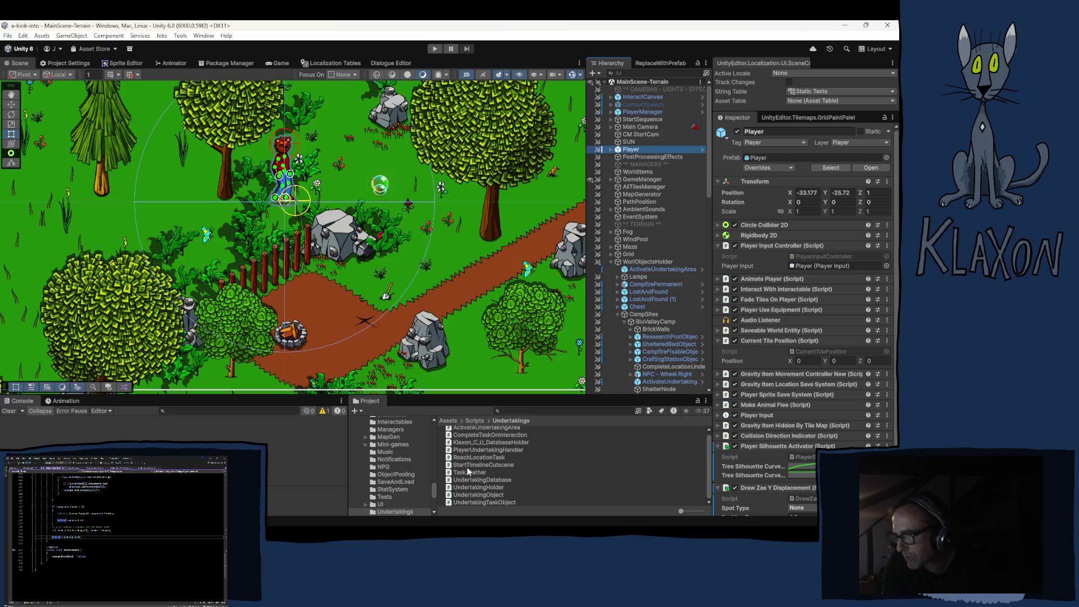
# - Open Resources/Undertakings/TestQuest and duplicate GatherStick as GatherStick 1
pyautogui.scroll(3, 397, 484)
pyautogui.scroll(6, 400, 481)
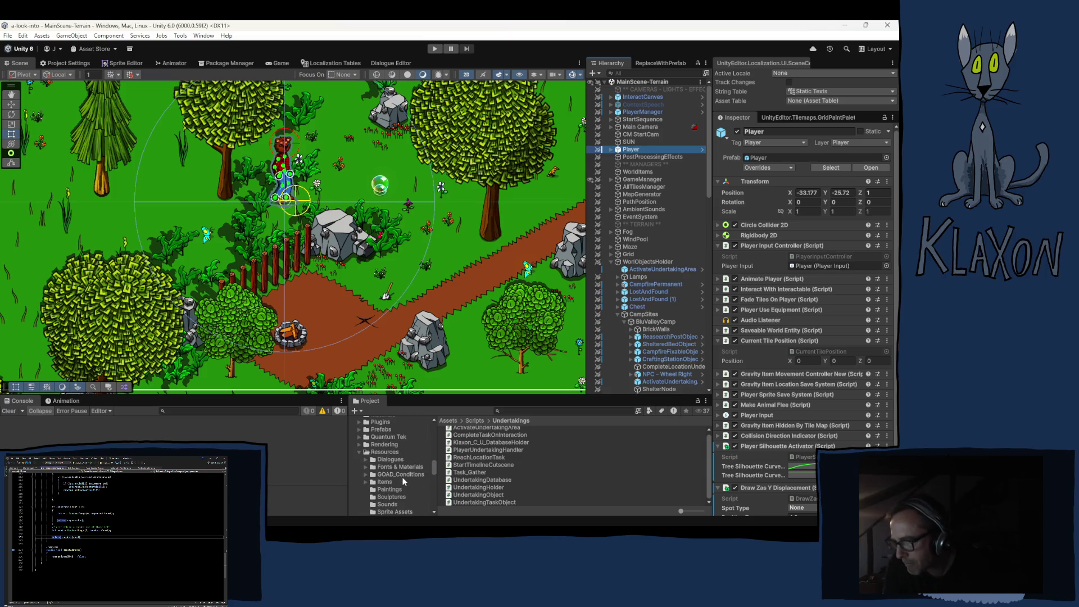
pyautogui.scroll(-6, 403, 489)
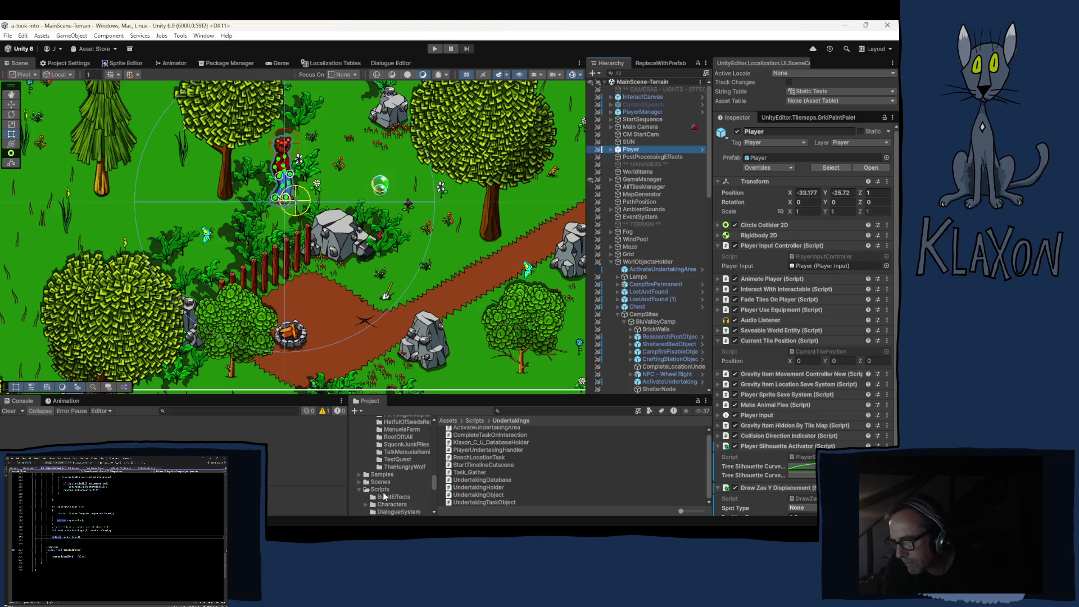
pyautogui.click(398, 459)
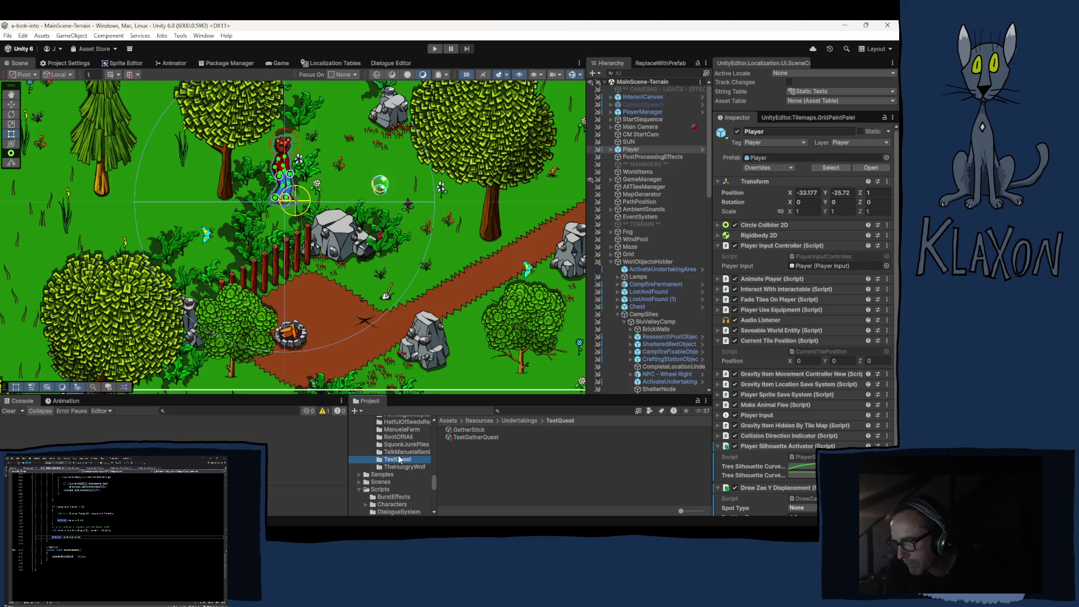
pyautogui.click(476, 452)
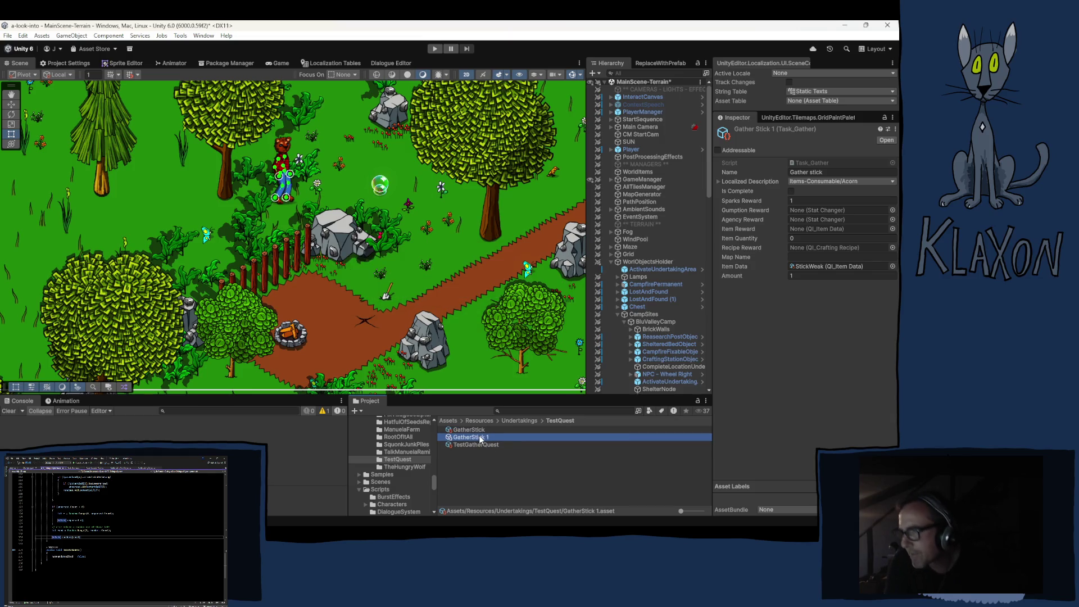
# - Rename the GatherStick 1 copy to GatherRock
pyautogui.click(480, 438)
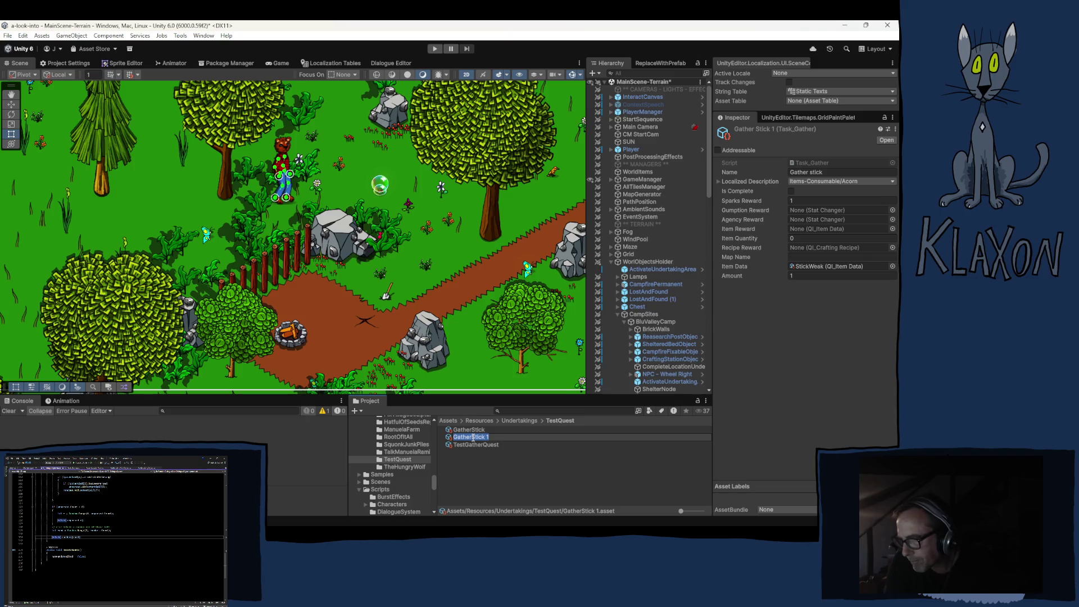
pyautogui.moveTo(471, 437); pyautogui.dragTo(508, 433)
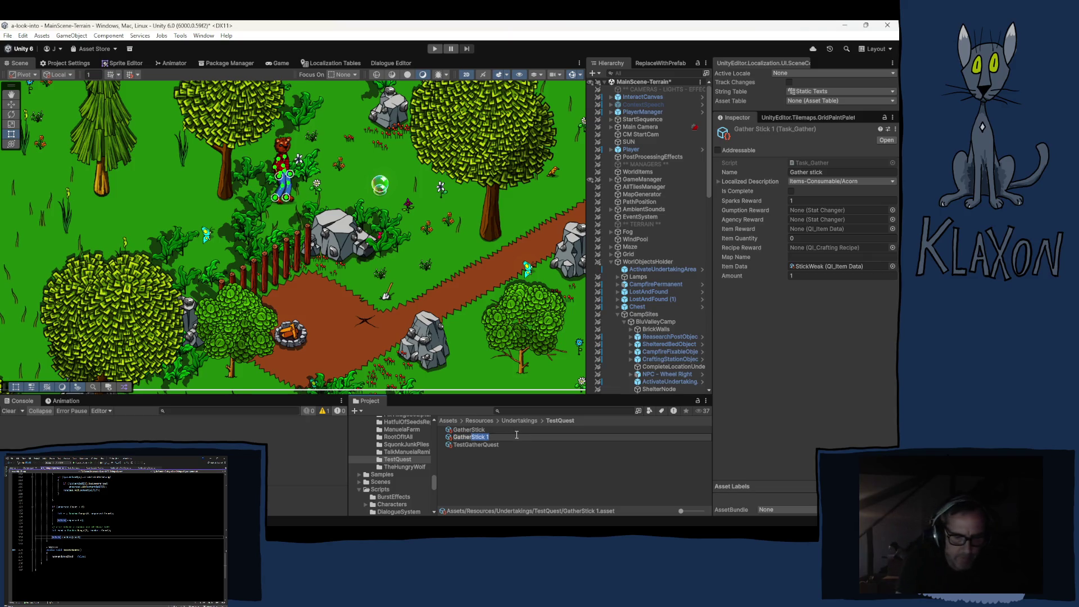
pyautogui.write('Rock')
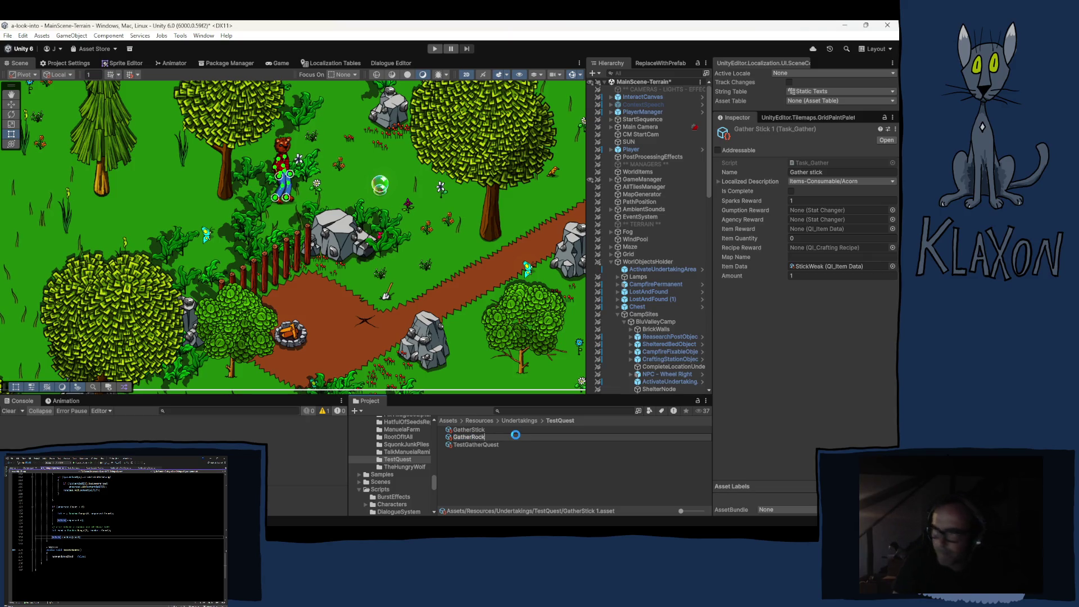
pyautogui.click(477, 430)
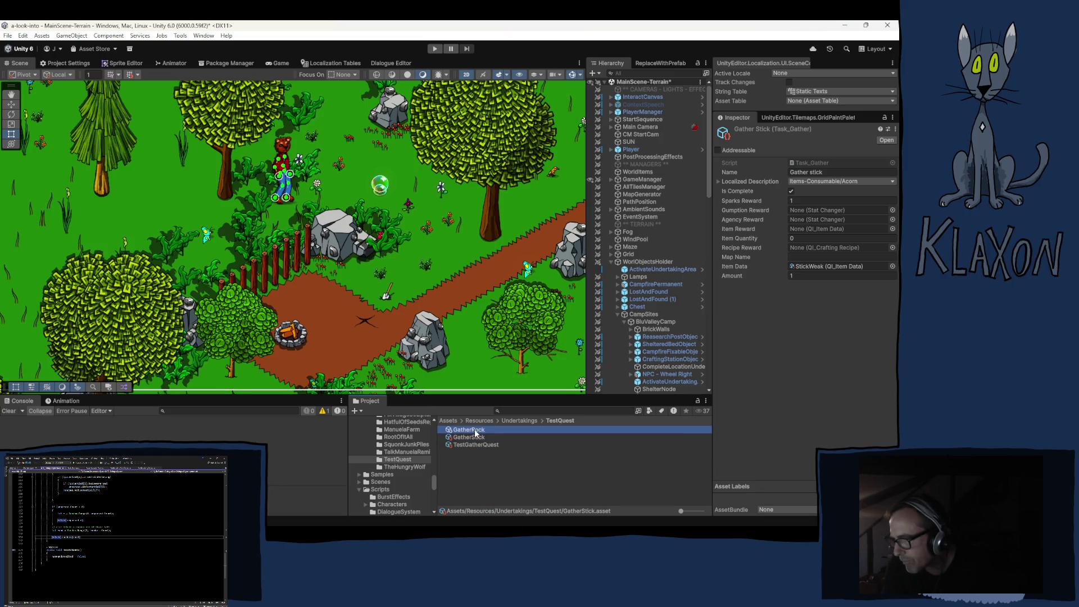
# - Rename GatherRock to GatherStone
pyautogui.click(477, 429)
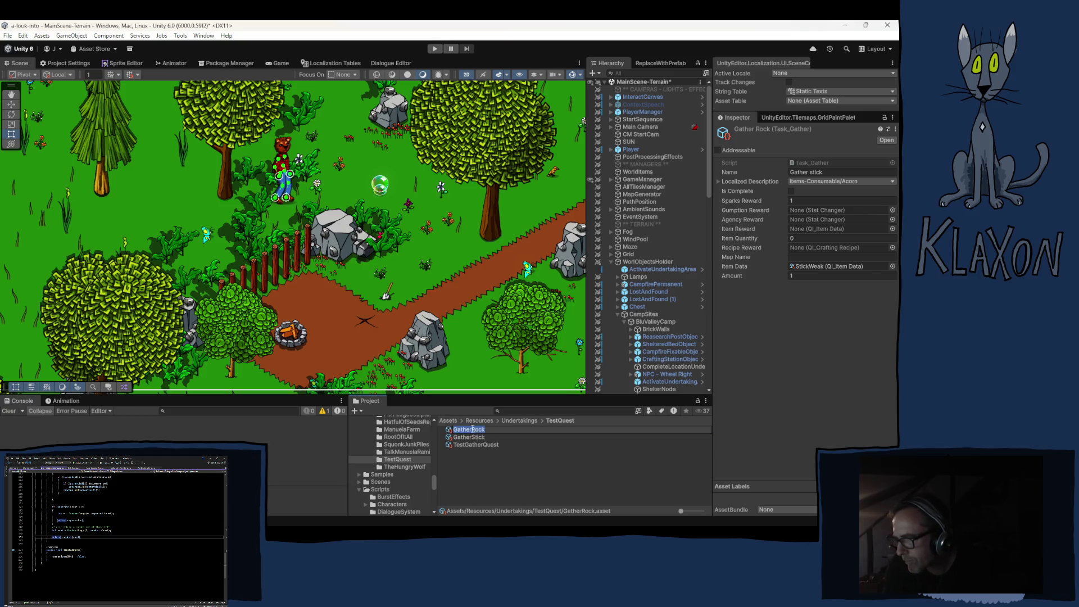
pyautogui.moveTo(472, 429); pyautogui.dragTo(486, 430)
pyautogui.write('St')
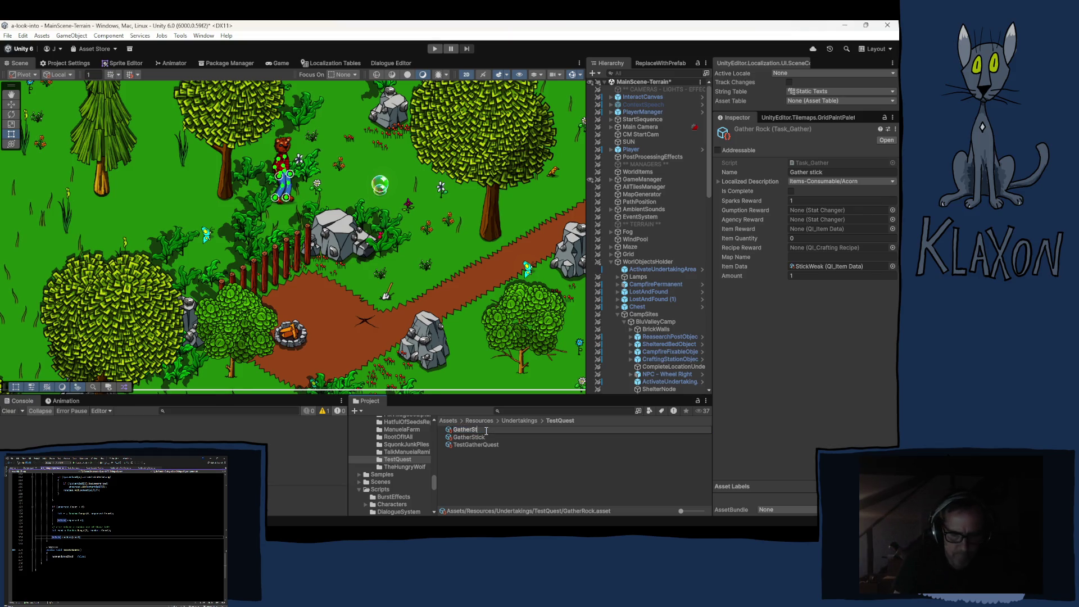
pyautogui.write('one')
pyautogui.press('Return')
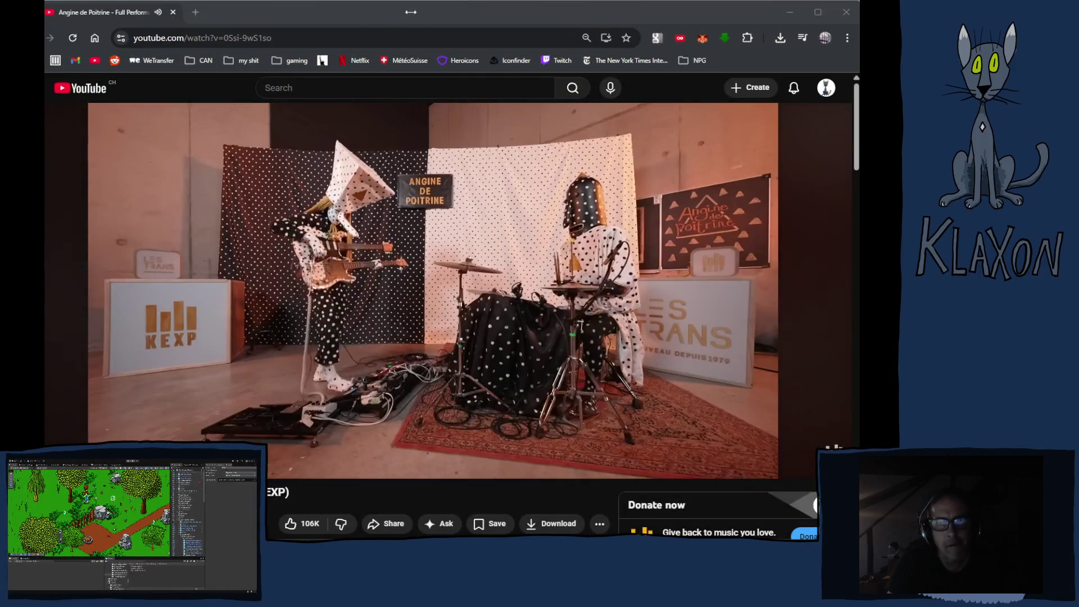
# - Switch from the YouTube video back to Unity's TestQuest folder with its three task assets
pyautogui.click(440, 17)
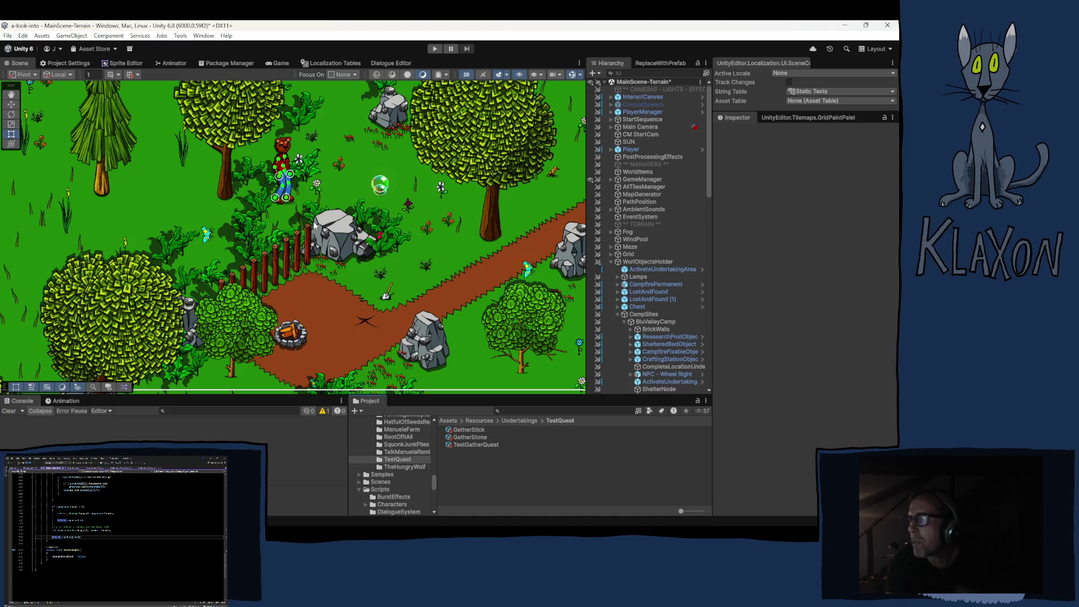
# - Rename the GatherStone task to 'Gather stone'
pyautogui.click(470, 436)
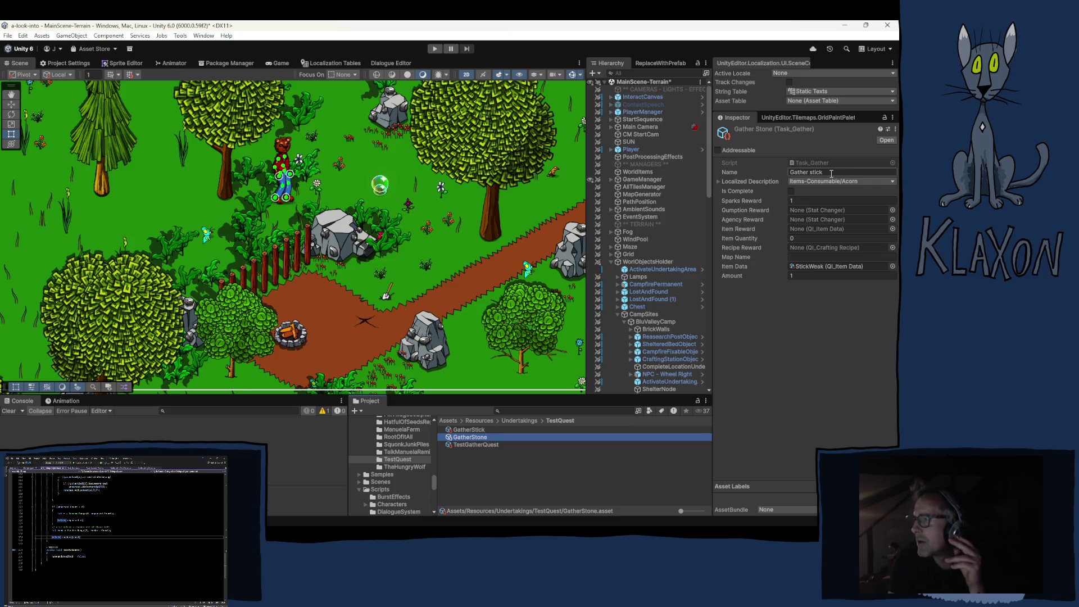
pyautogui.moveTo(814, 173); pyautogui.dragTo(823, 172)
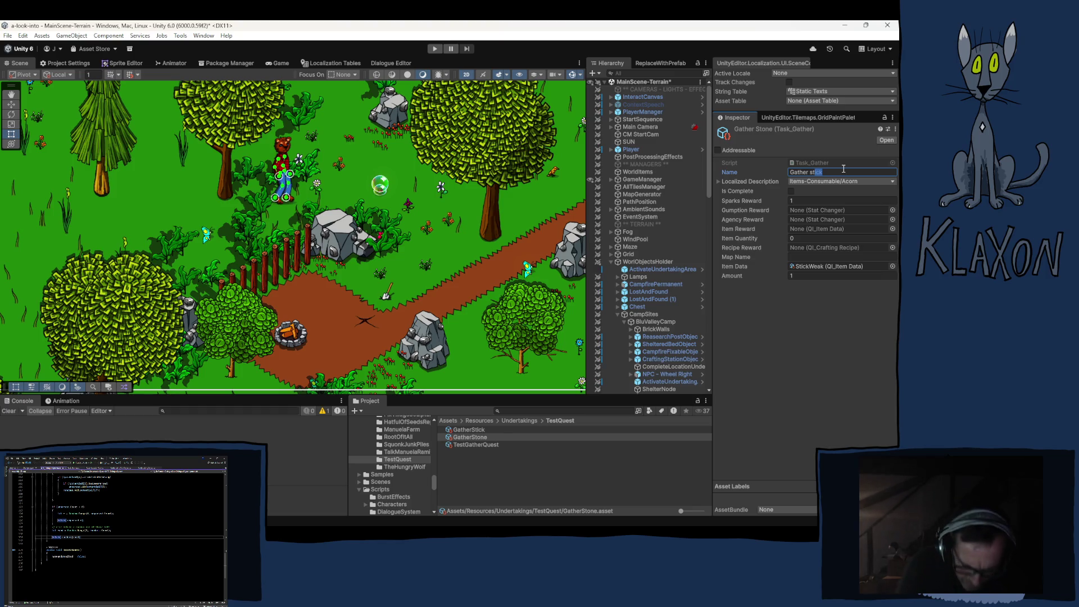
pyautogui.write('one')
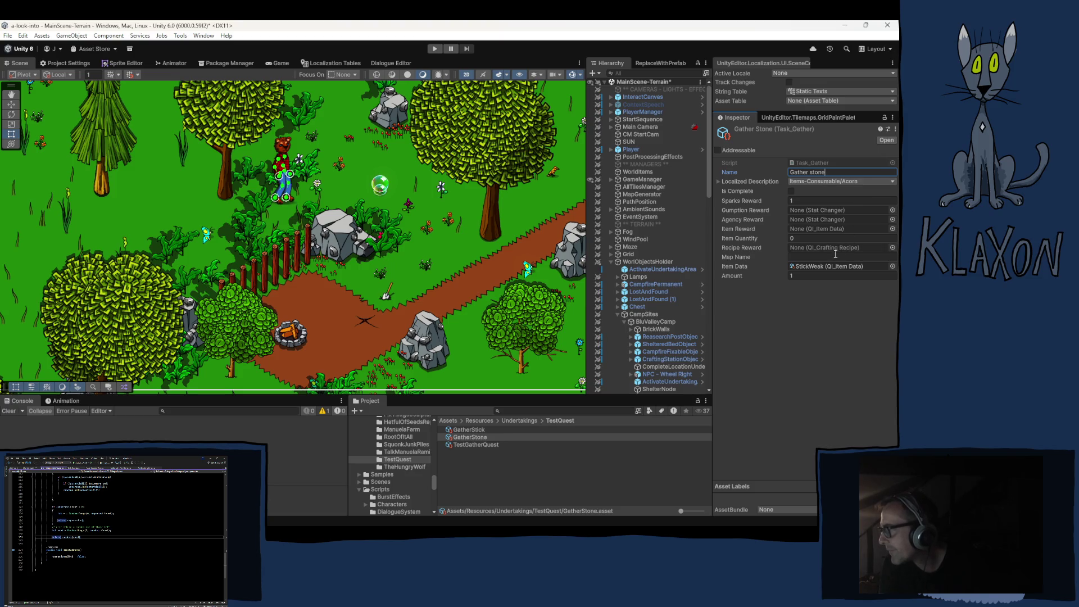
# - Make Stone from the Ores folder the task's gathered item, then enter Play mode
pyautogui.click(816, 268)
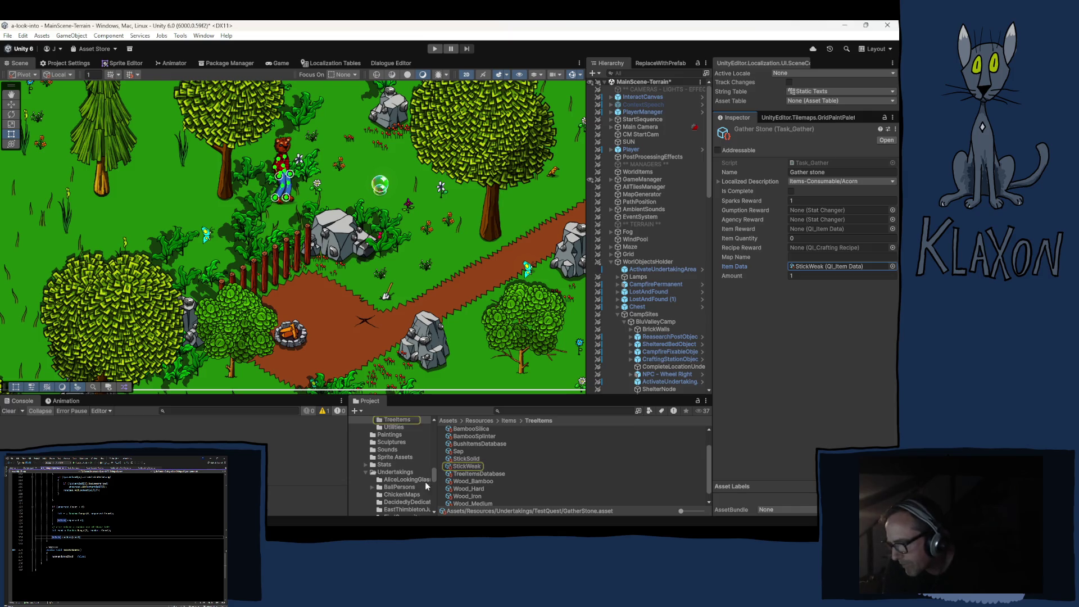
pyautogui.scroll(2, 393, 454)
pyautogui.click(394, 425)
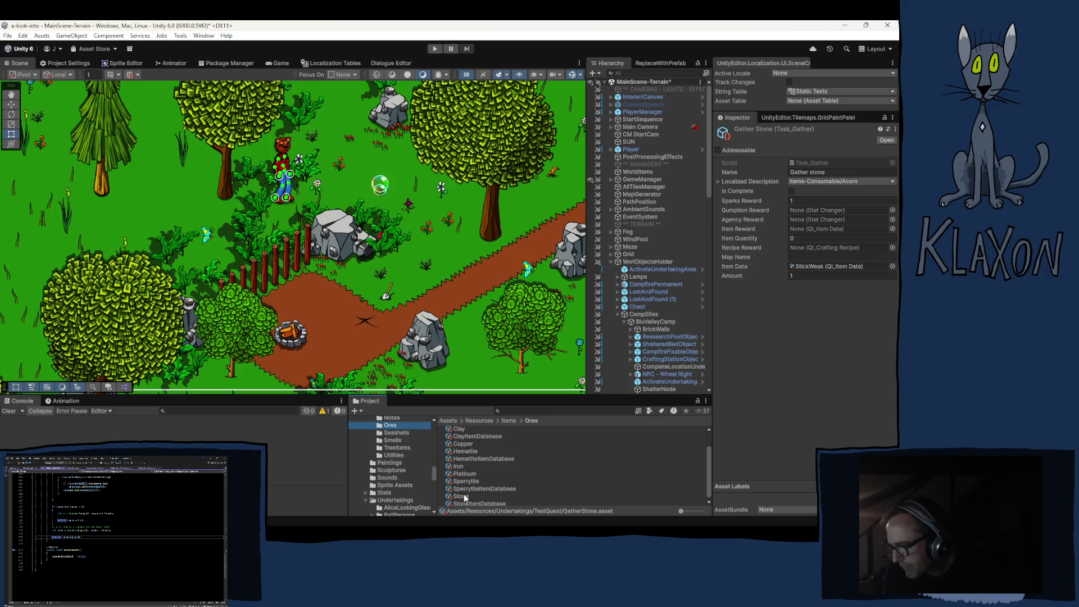
pyautogui.moveTo(463, 495)
pyautogui.mouseDown()
pyautogui.moveTo(646, 393)
pyautogui.moveTo(800, 267)
pyautogui.mouseUp()
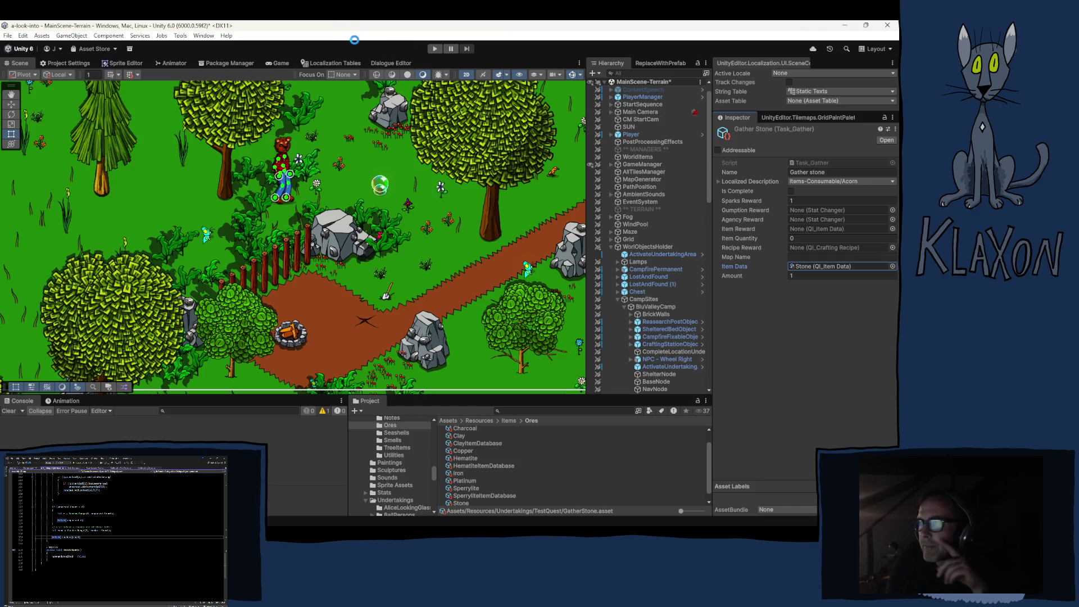
pyautogui.click(434, 49)
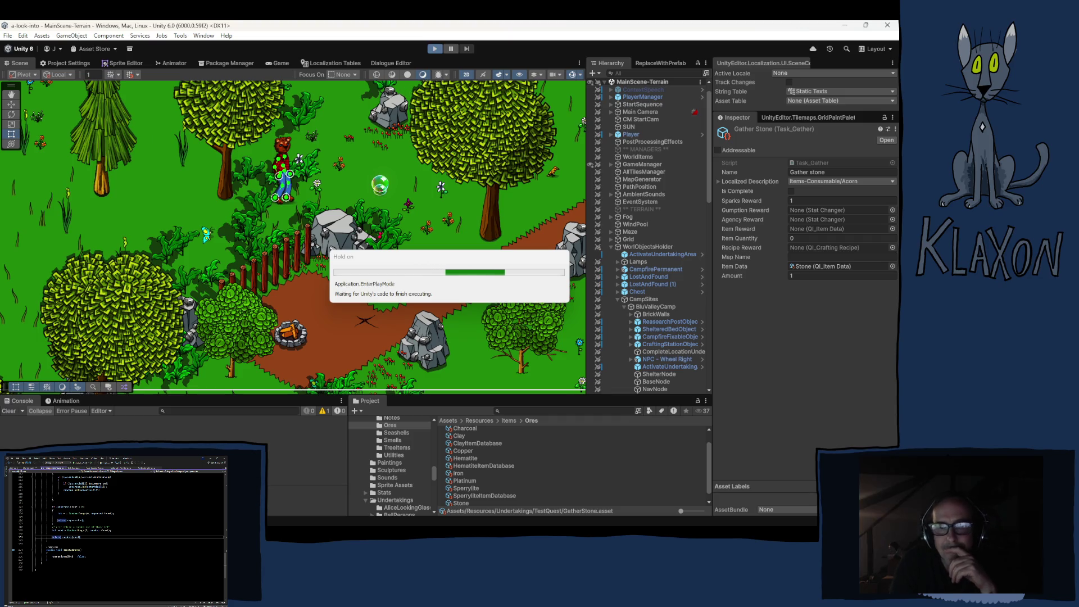
# - Alt-Tab to the KEXP performance on YouTube while Play mode loads
pyautogui.hotkey('alt', 'Tab')
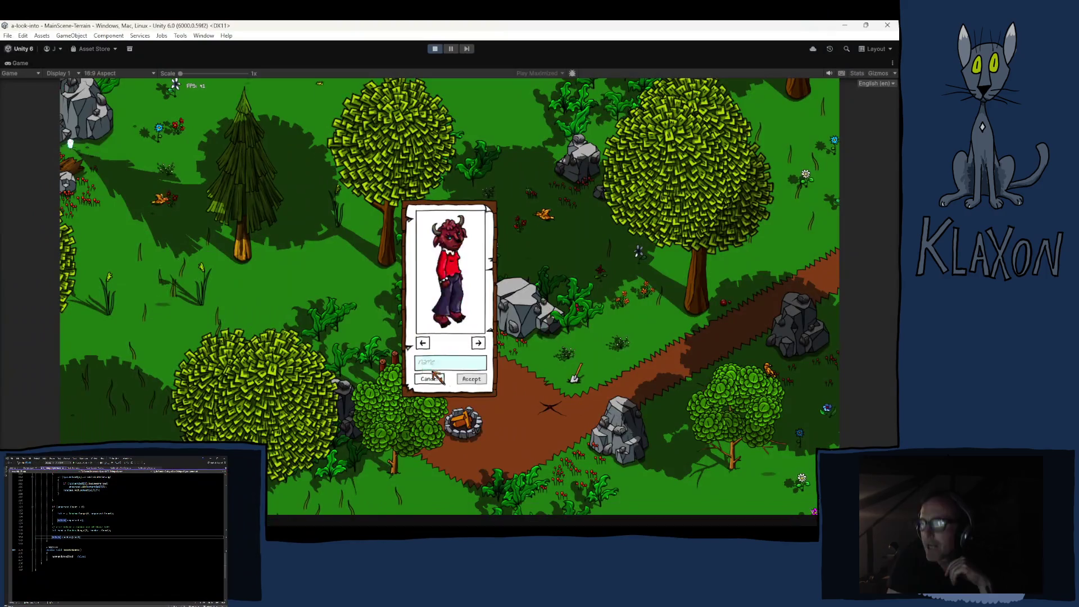
# - Accept the new character, walk right and pick up the Stone Spade
pyautogui.write('crt')
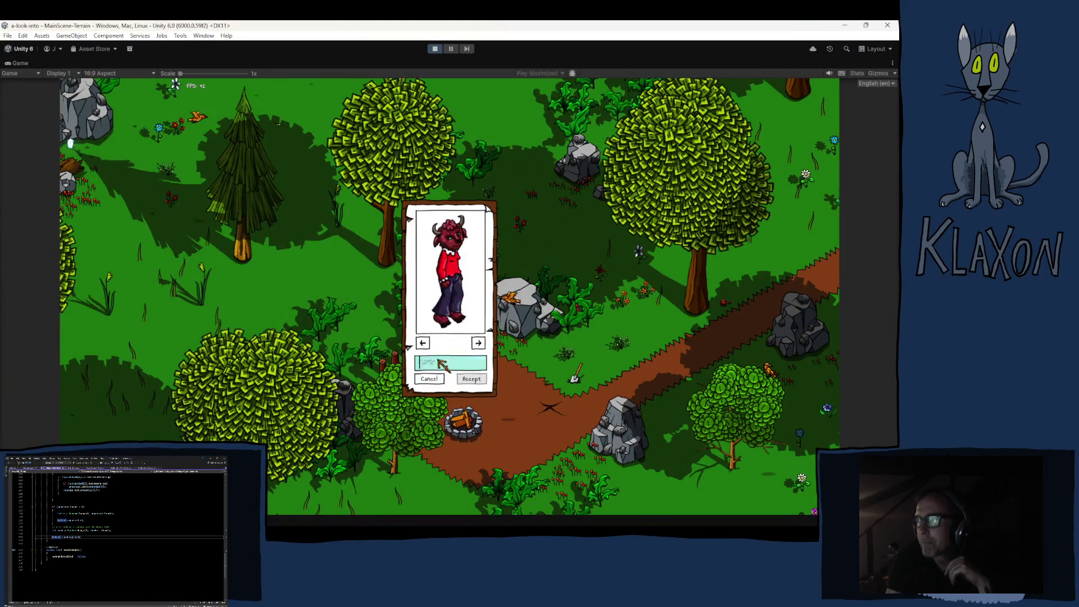
pyautogui.click(466, 378)
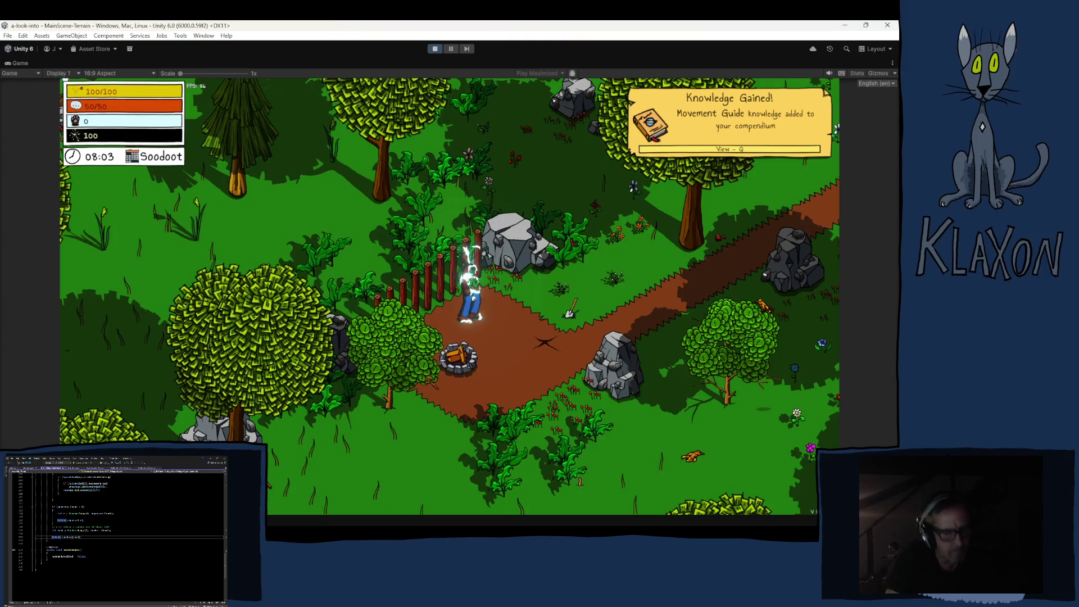
pyautogui.press('d')
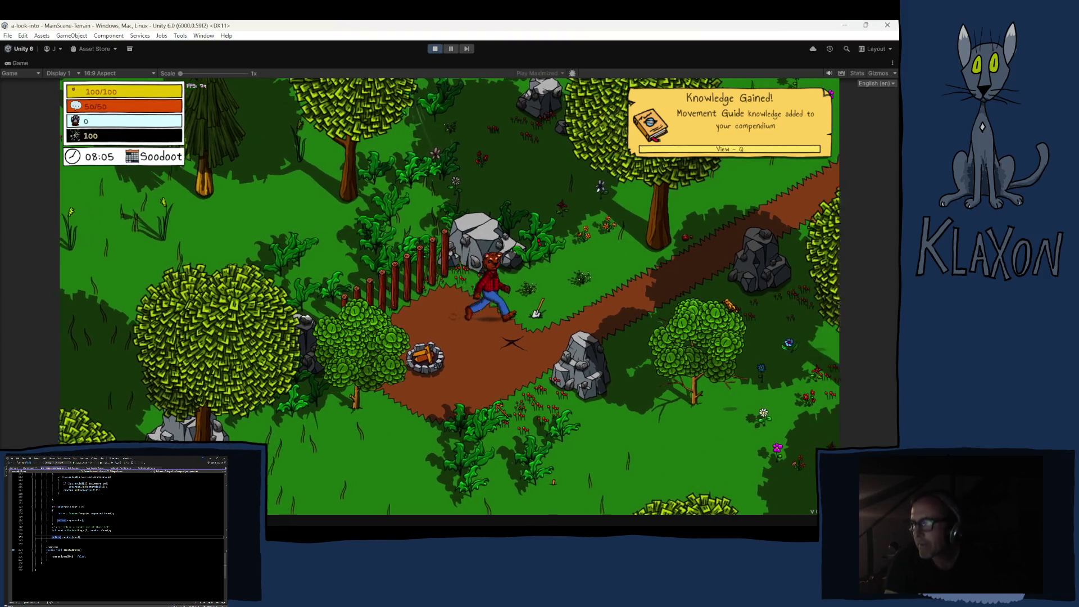
pyautogui.press('e')
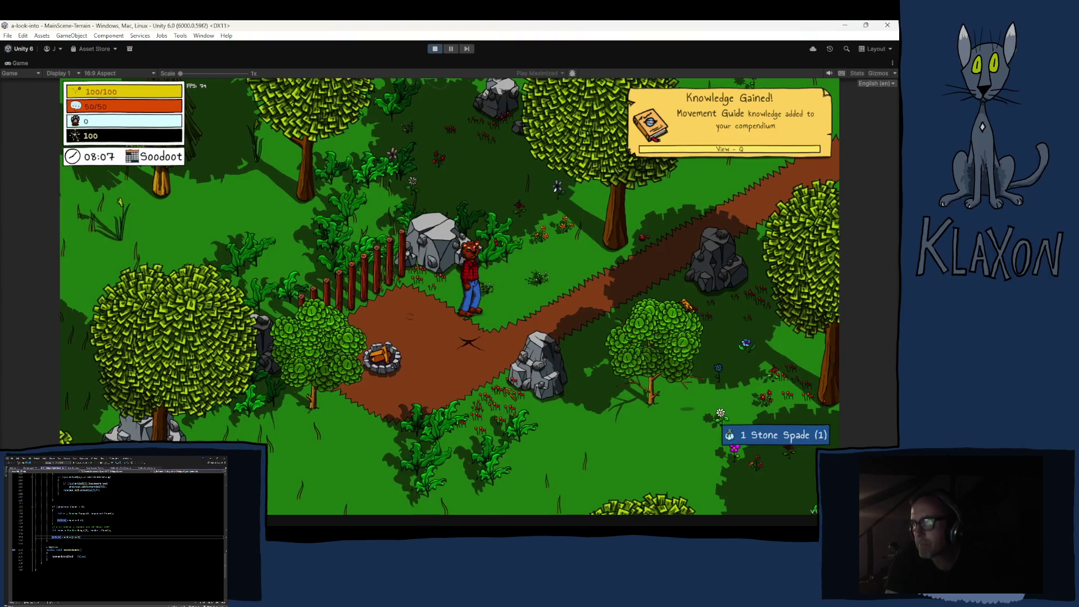
pyautogui.press('Tab')
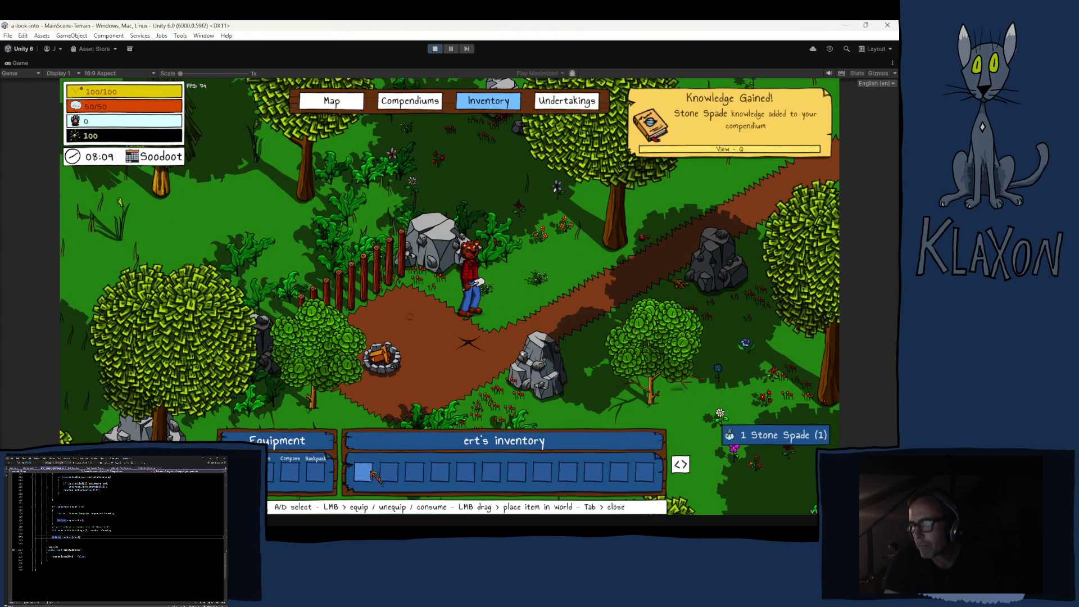
pyautogui.press('Tab')
# - Dig the ground with the spade through the minigame and dismiss the Welcome message
pyautogui.press('s')
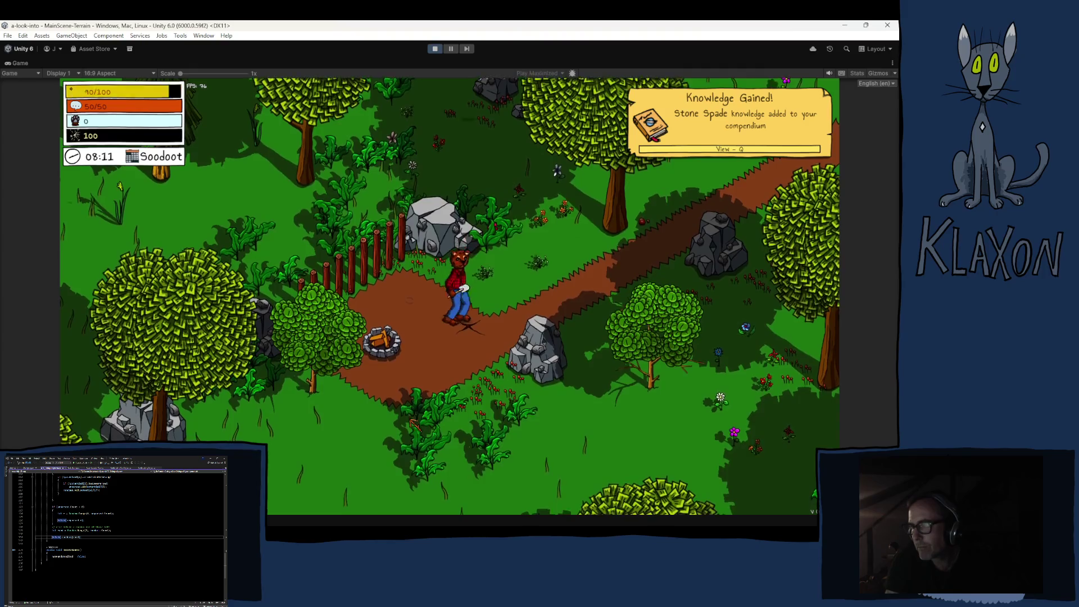
pyautogui.press('space')
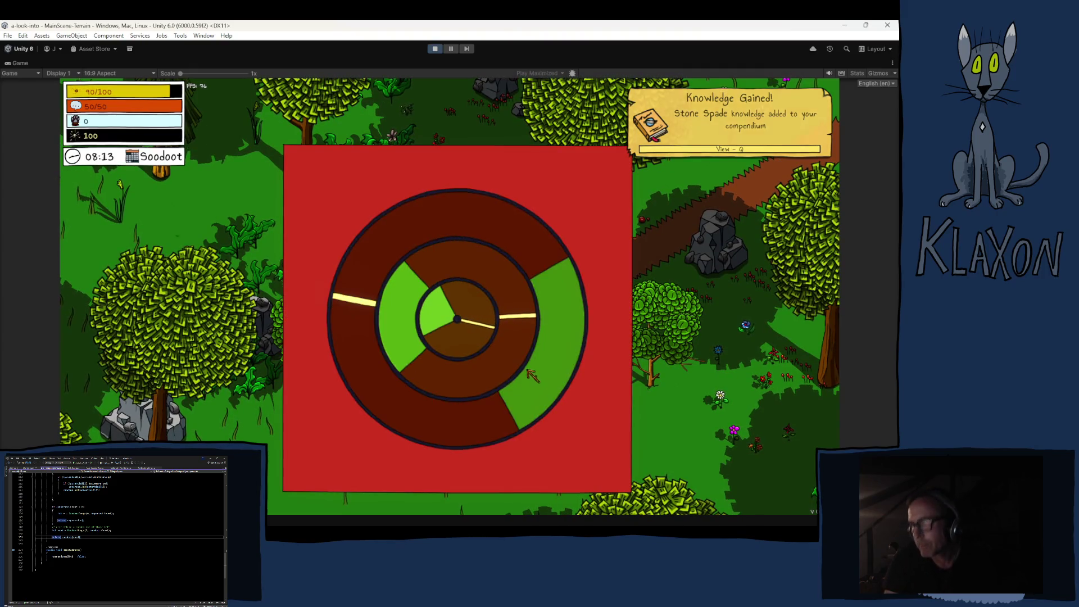
pyautogui.press('space')
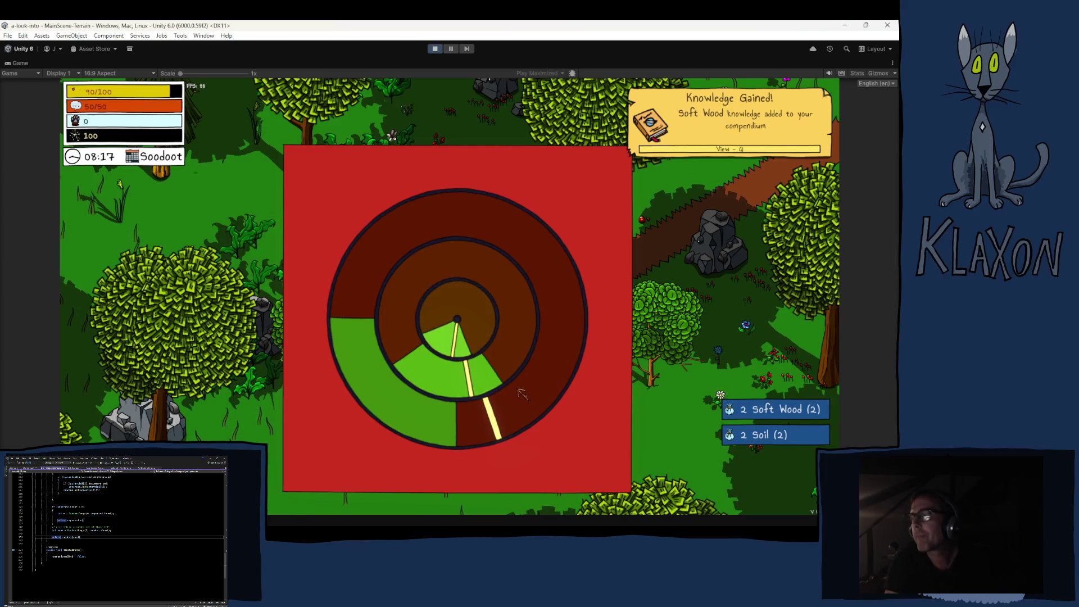
pyautogui.press('space')
pyautogui.click(515, 390)
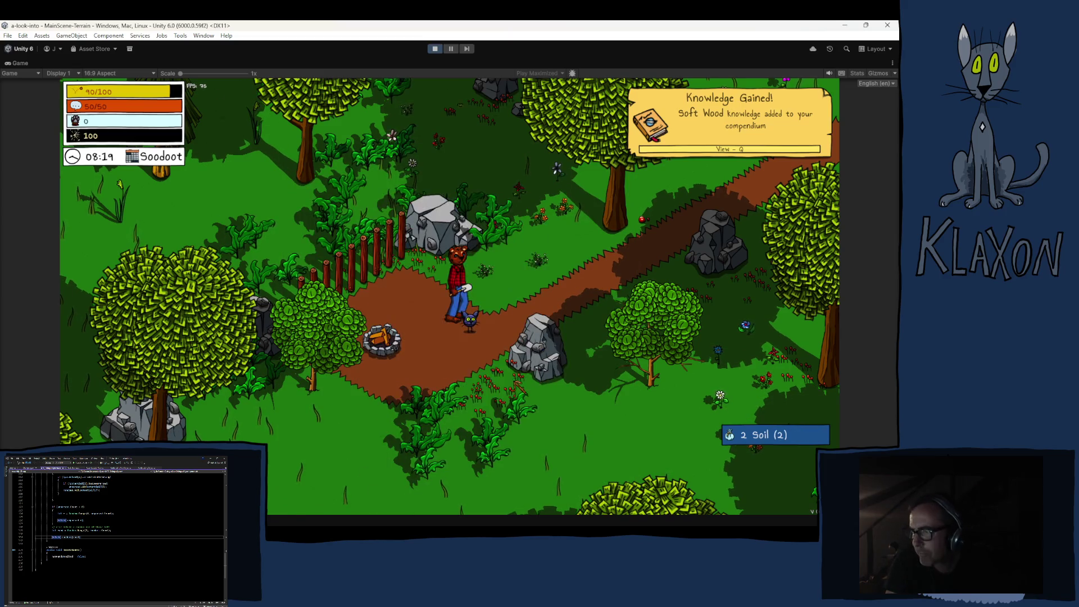
# - Stow the held tool, run along the path, and open the Undertakings journal
pyautogui.press('Tab')
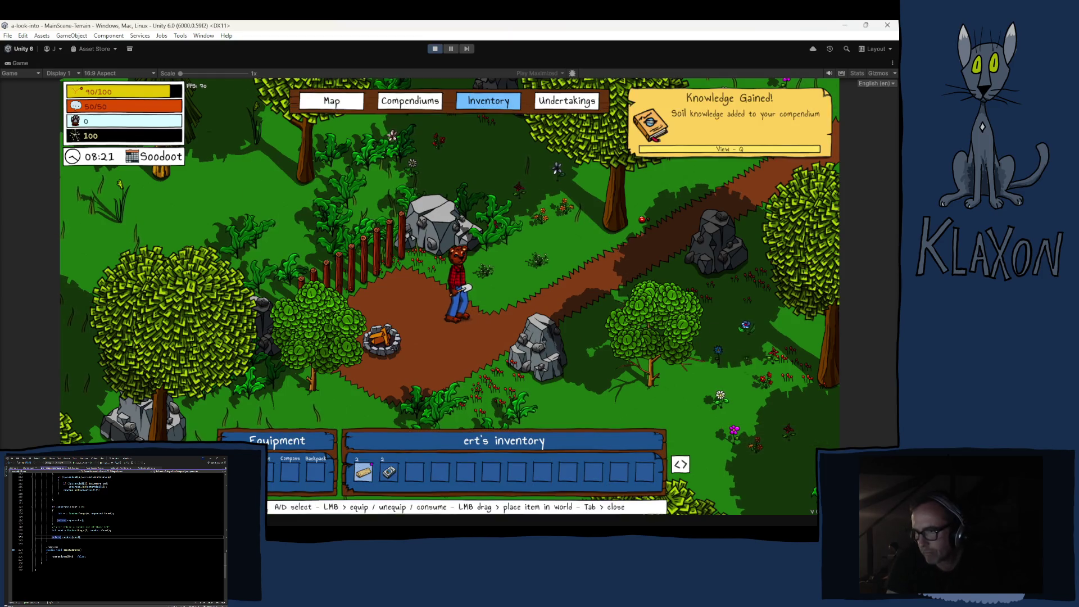
pyautogui.click(254, 439)
pyautogui.press('Tab')
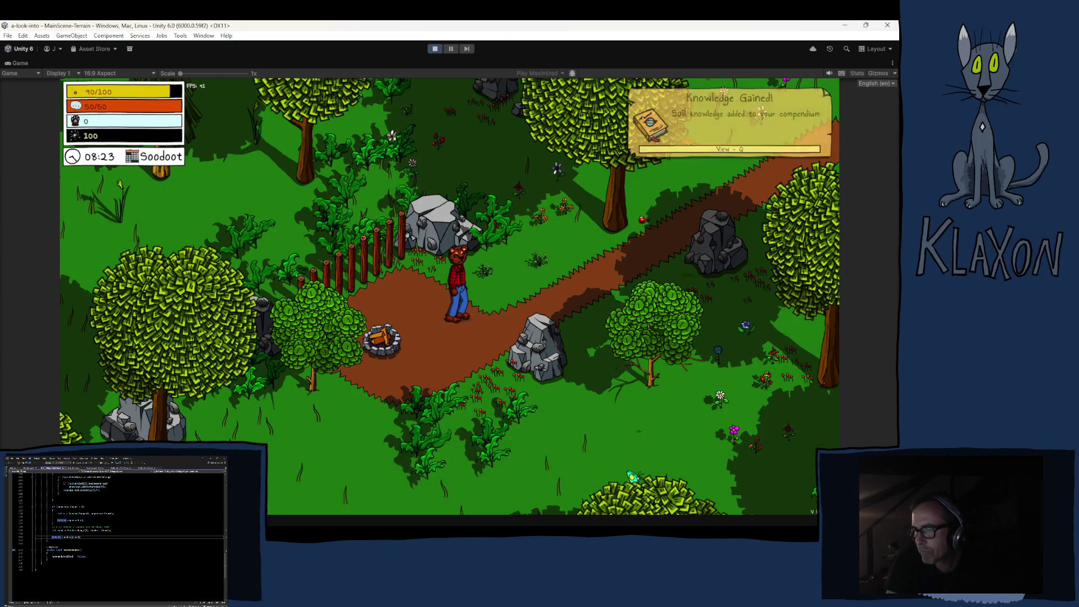
pyautogui.press('d')
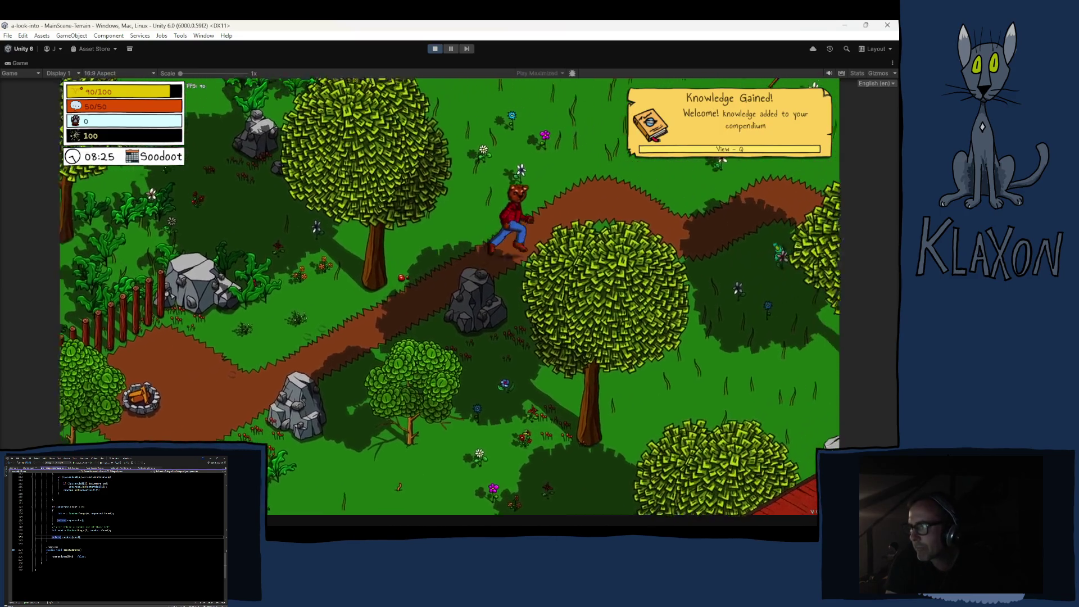
pyautogui.press('w')
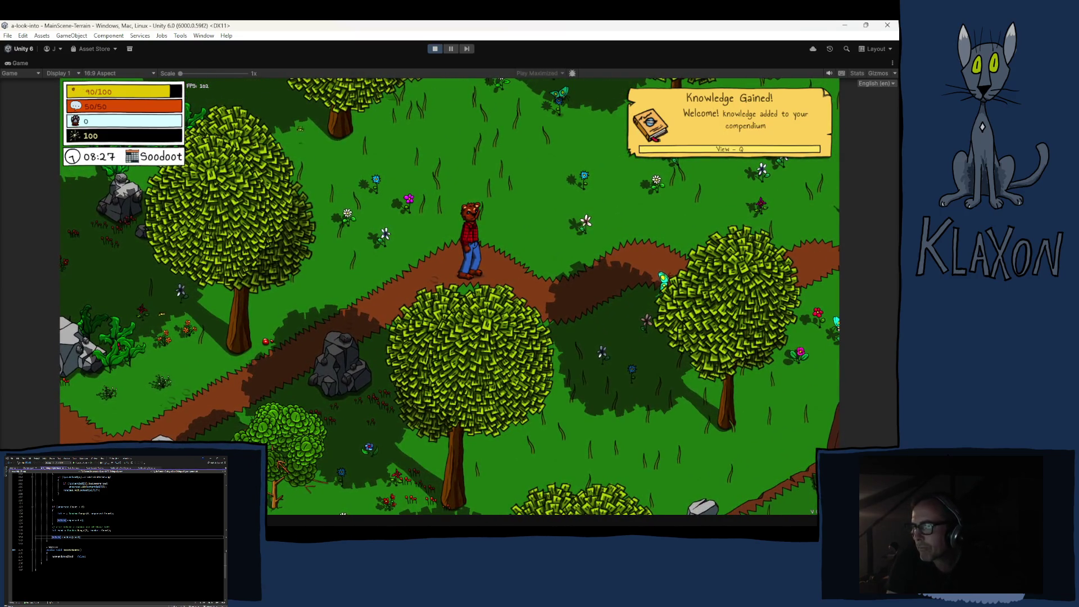
pyautogui.press('a')
pyautogui.press('a')
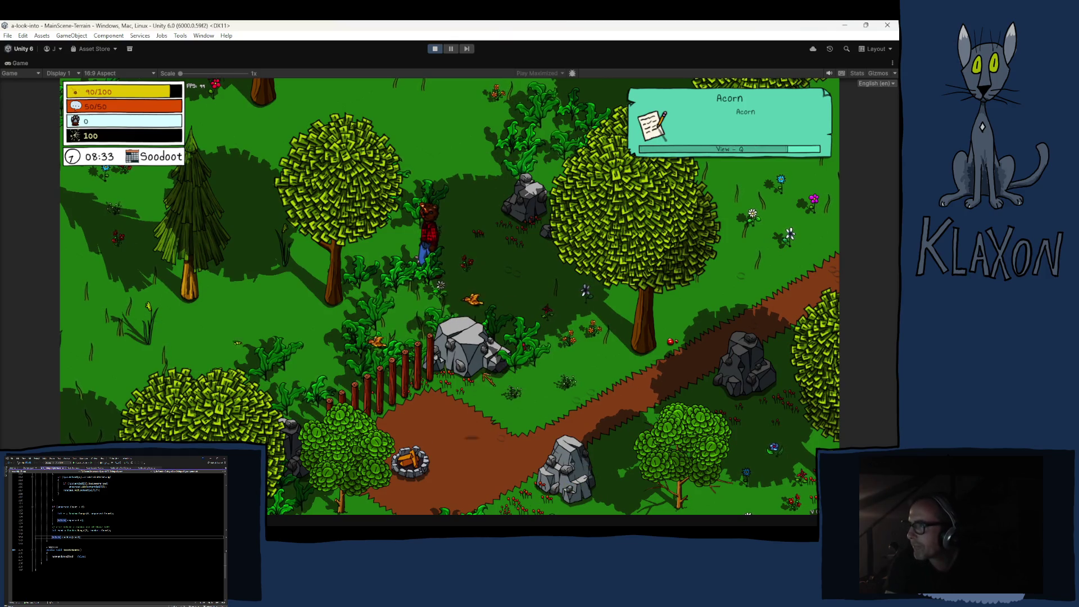
pyautogui.press('q')
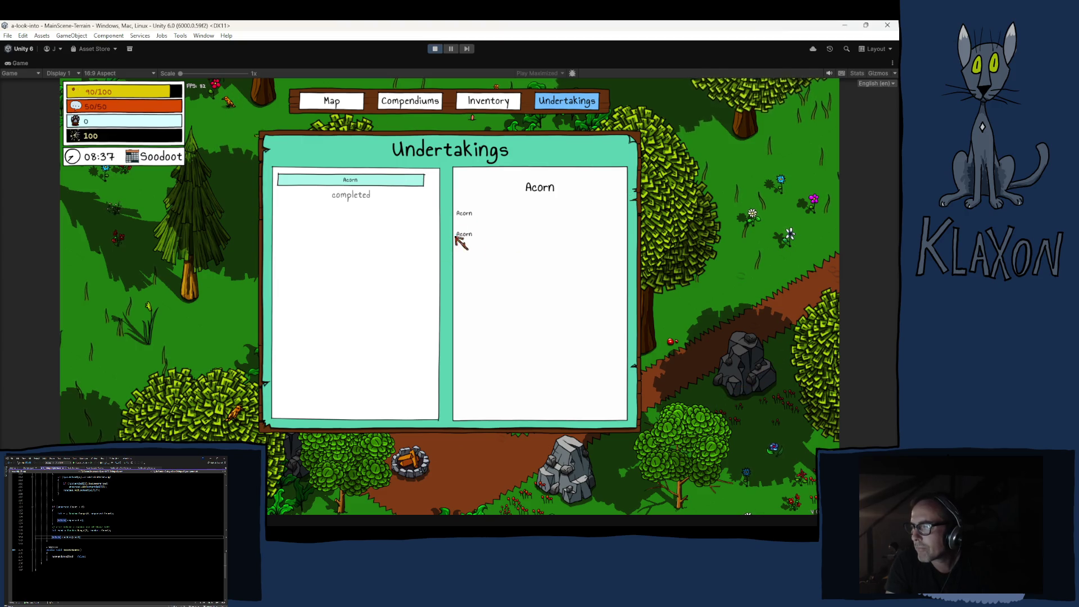
# - Stop the play-test to return the editor to edit mode
pyautogui.click(435, 49)
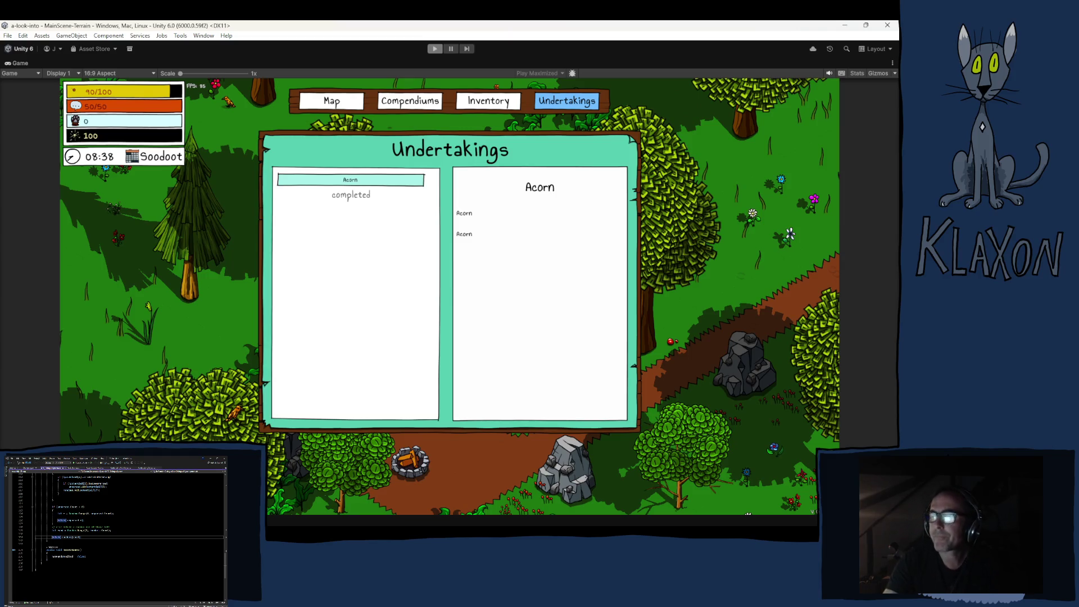
pyautogui.hotkey('ctrl', 'p')
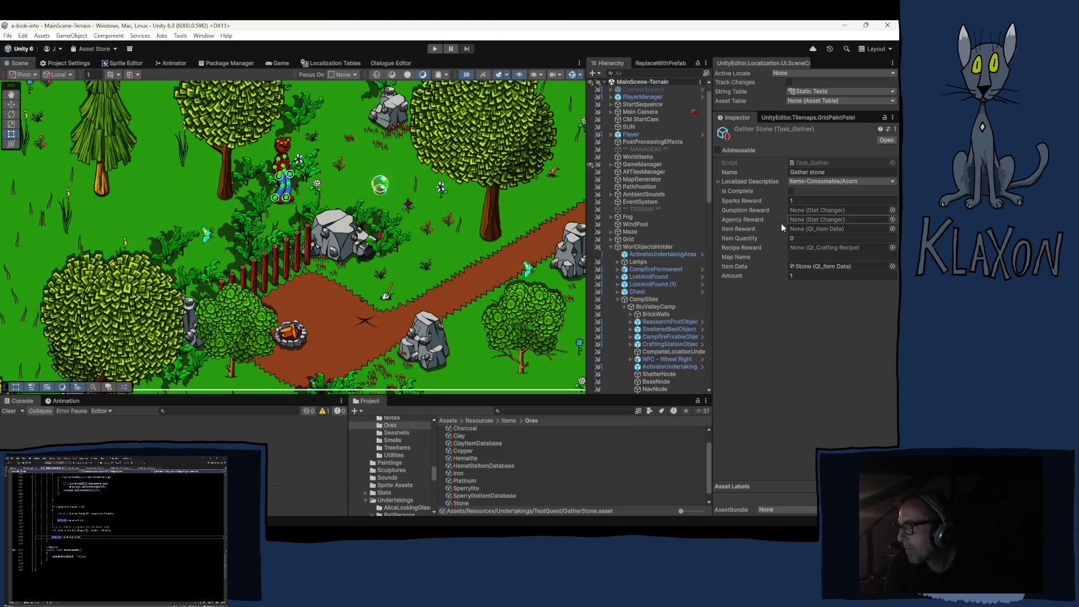
# - Ping Task_Gather, then select TestGatherQuest in Resources/Undertakings/TestQuest to view its tasks
pyautogui.click(809, 163)
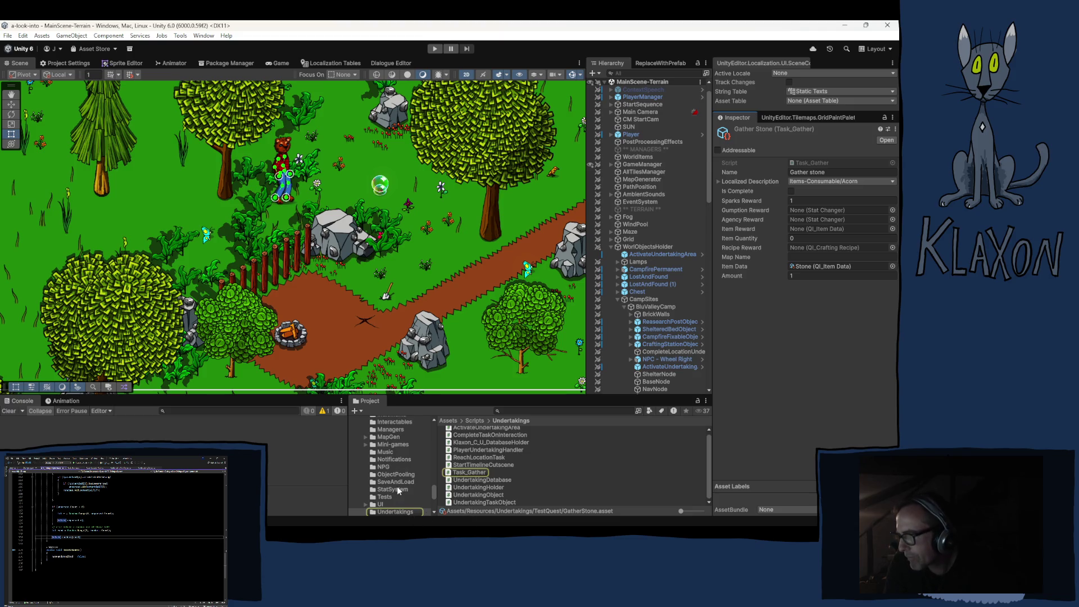
pyautogui.scroll(5, 398, 481)
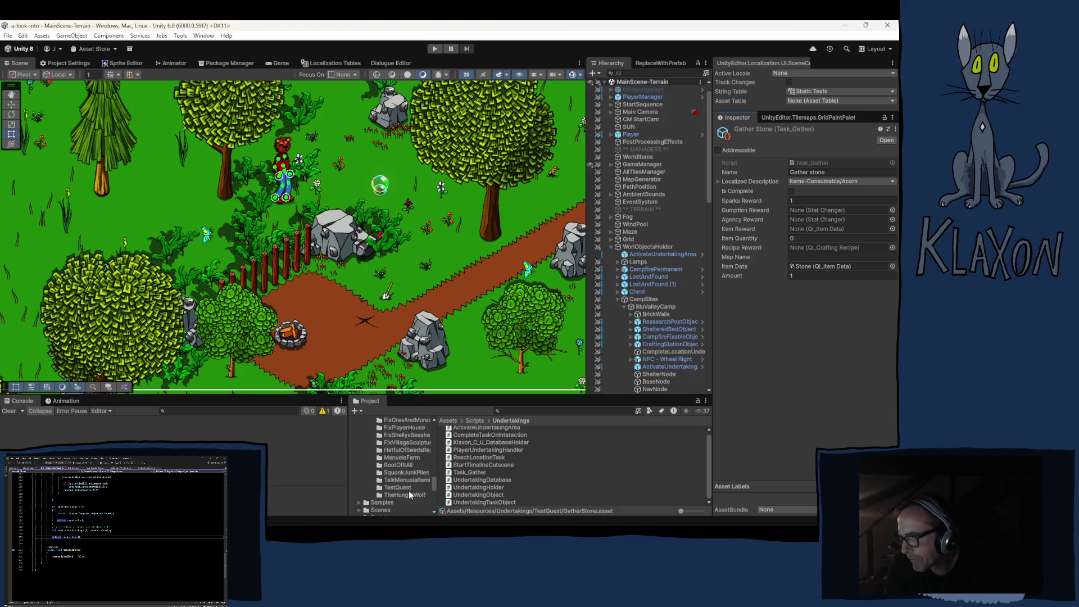
pyautogui.click(404, 489)
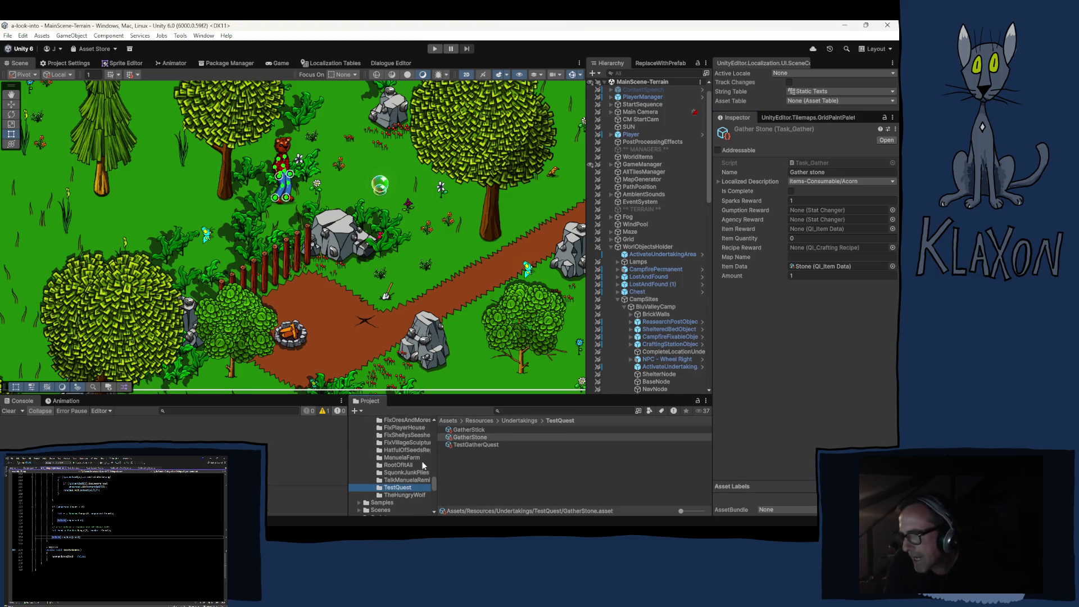
pyautogui.click(488, 444)
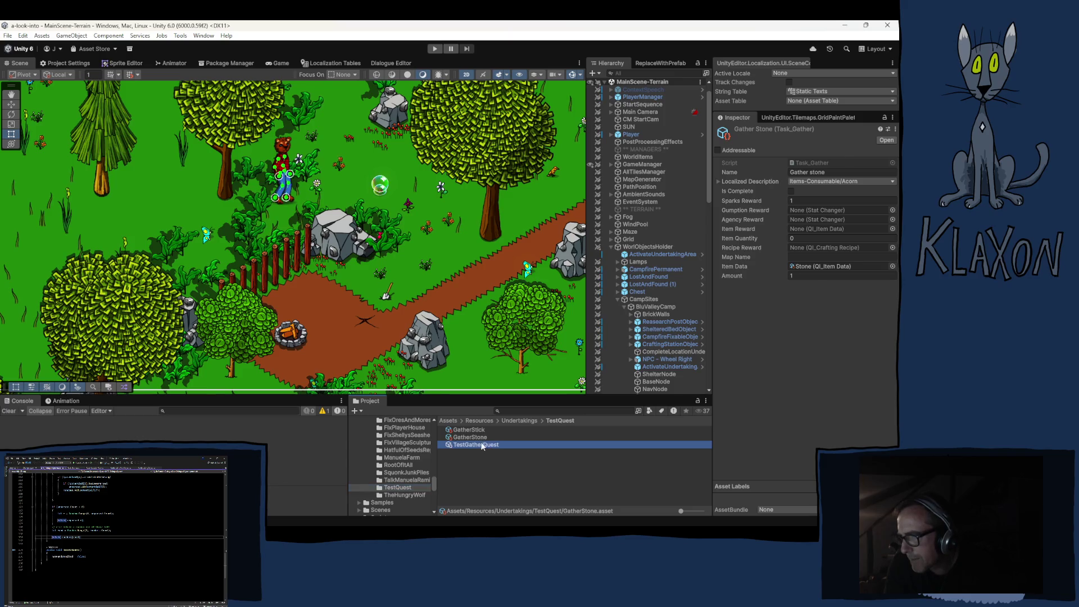
pyautogui.moveTo(470, 438)
pyautogui.mouseDown()
pyautogui.moveTo(742, 262)
pyautogui.moveTo(731, 214)
pyautogui.mouseUp()
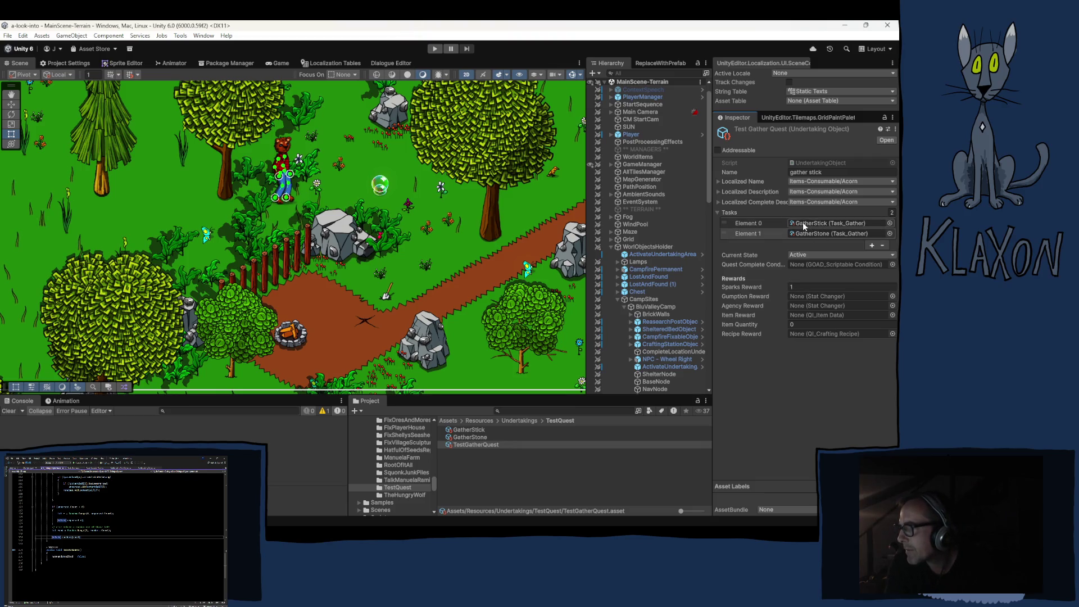
# - Set the GatherStick task's localized description to NPC-Names/Alice
pyautogui.click(513, 429)
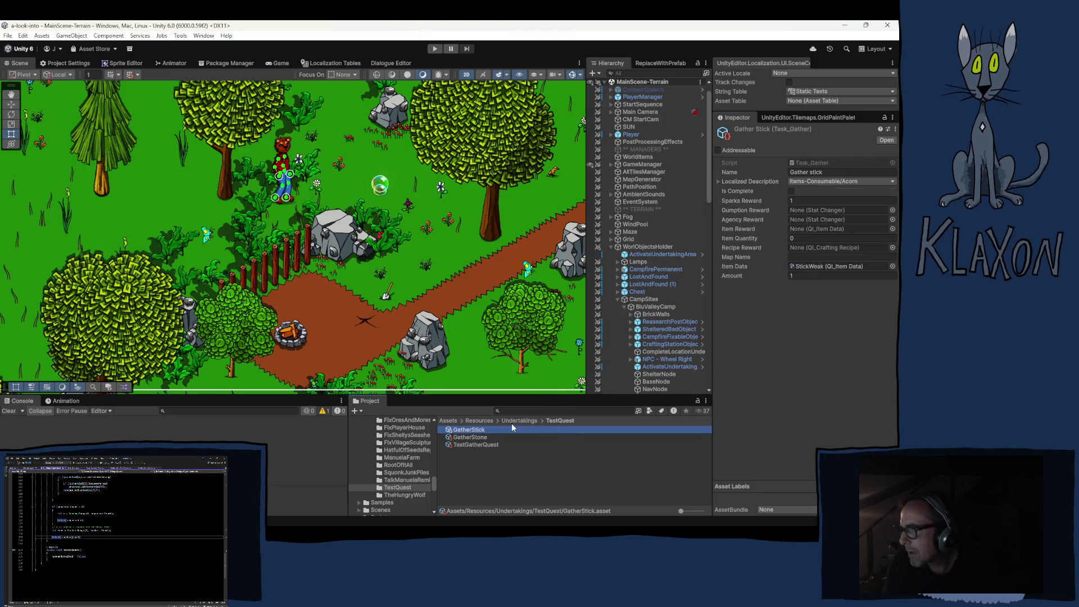
pyautogui.click(824, 182)
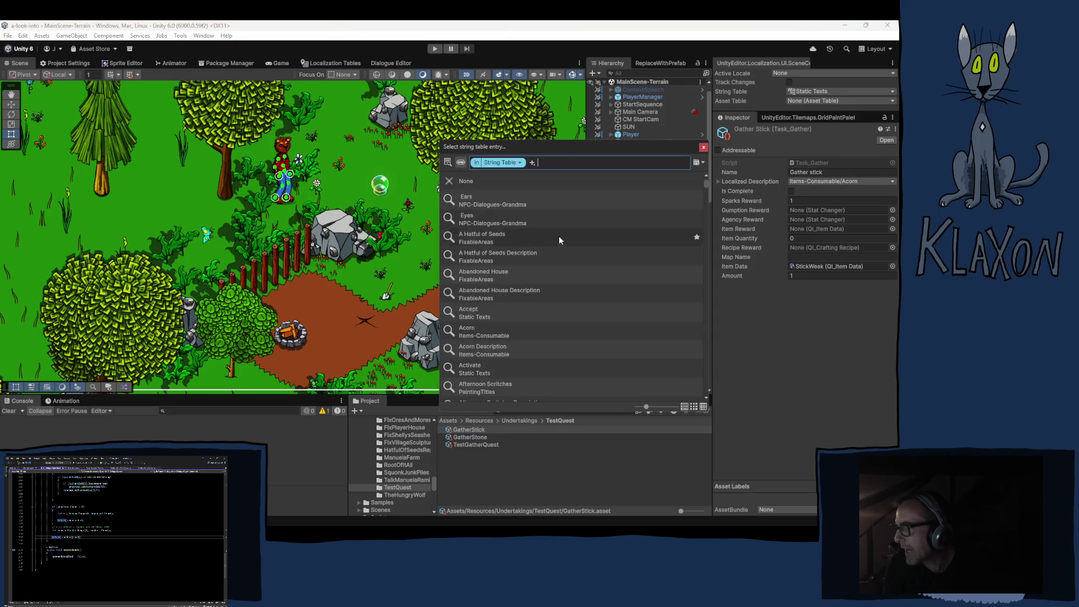
pyautogui.scroll(-3, 571, 342)
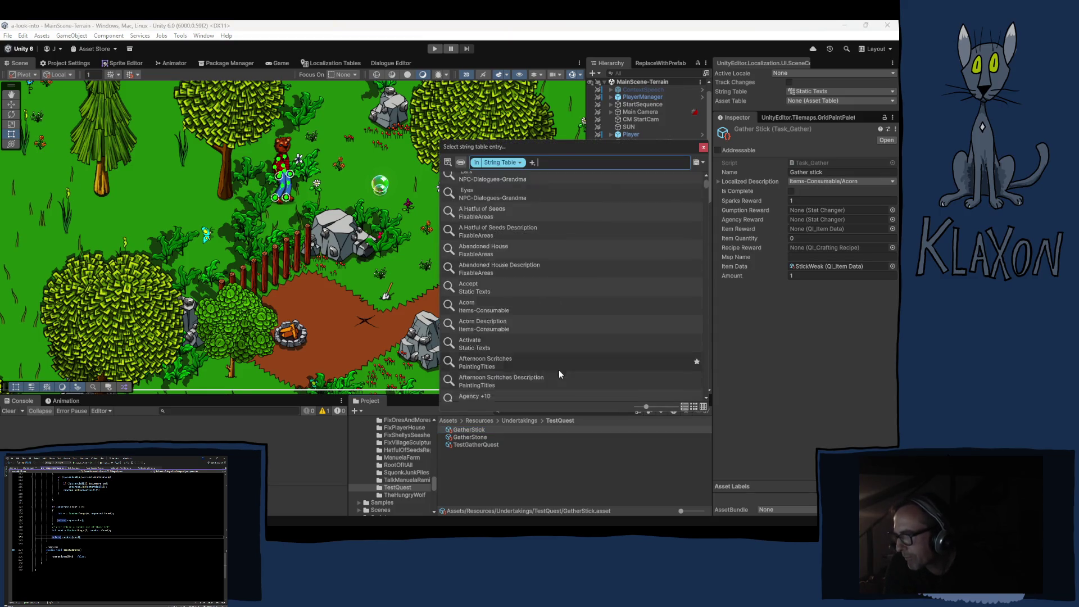
pyautogui.scroll(-6, 555, 373)
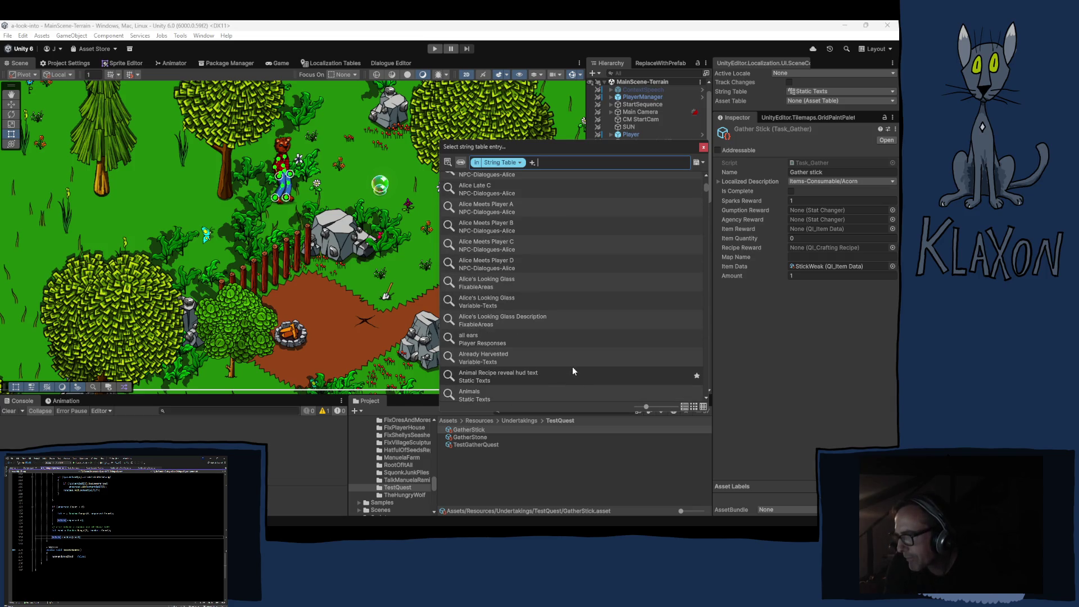
pyautogui.scroll(3, 570, 367)
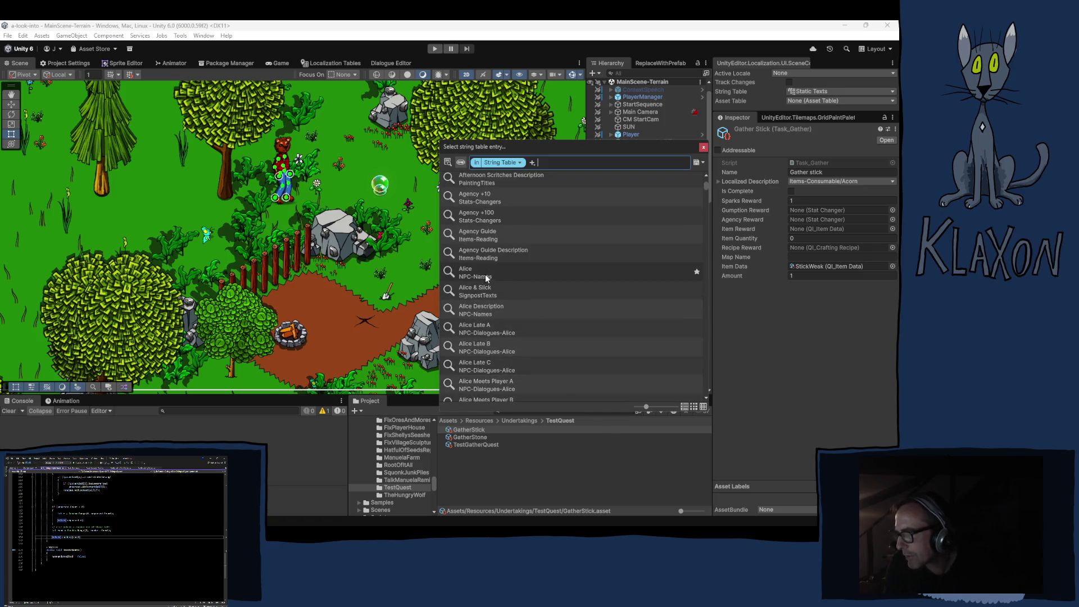
pyautogui.click(462, 273)
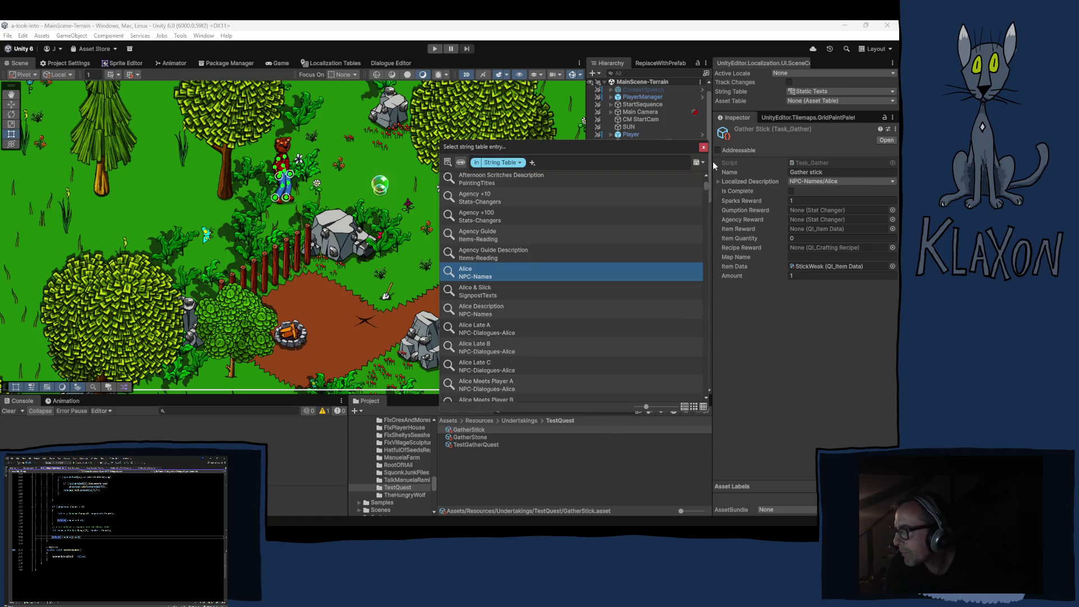
pyautogui.click(705, 149)
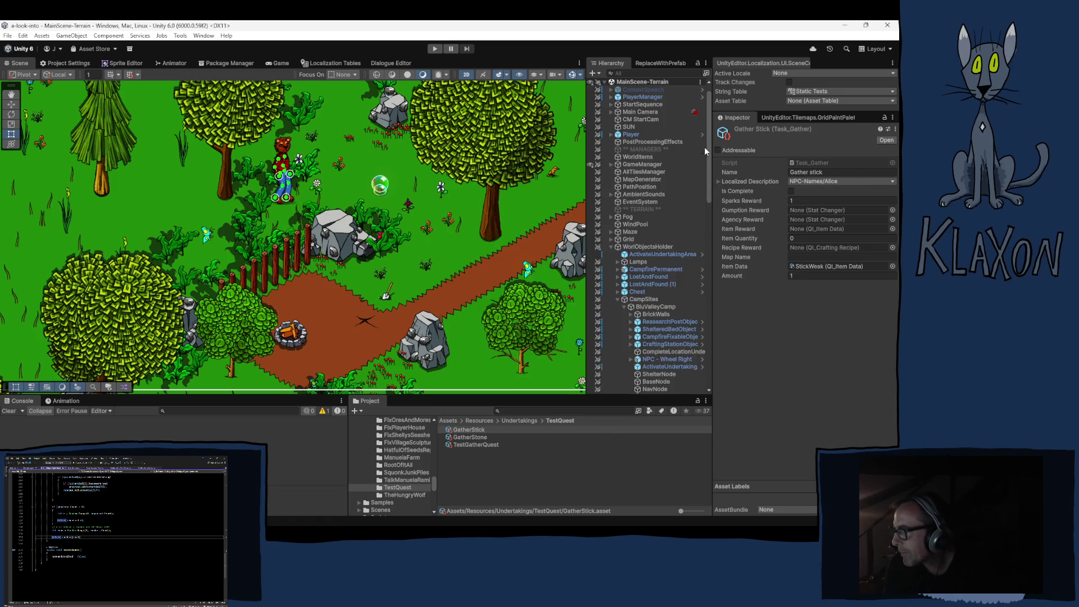
# - Set the GatherStone task's localized description to Static Texts/Audio
pyautogui.click(468, 437)
pyautogui.click(823, 181)
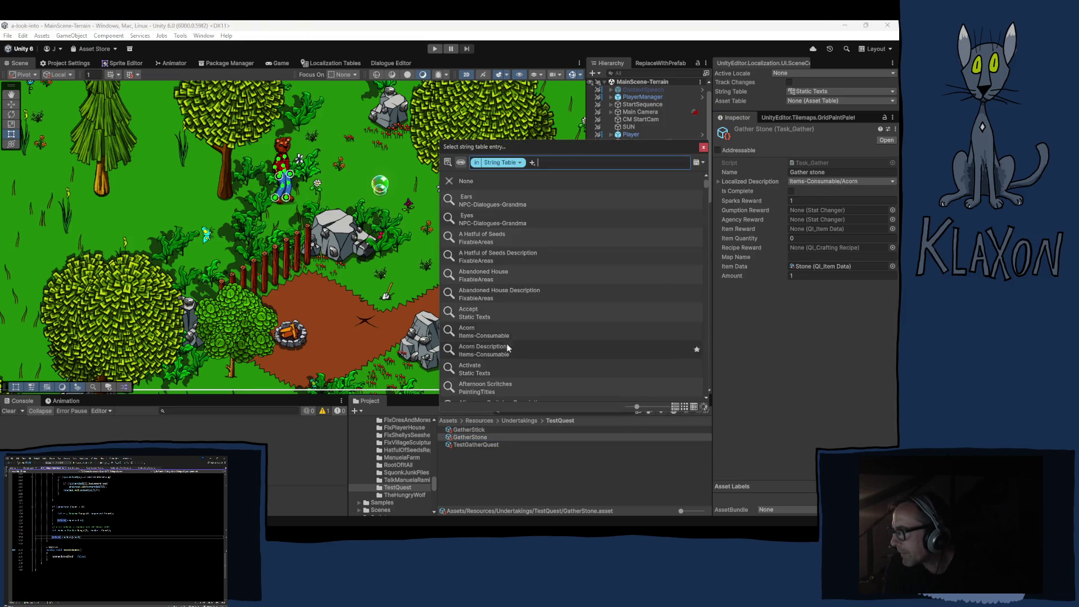
pyautogui.scroll(-5, 514, 298)
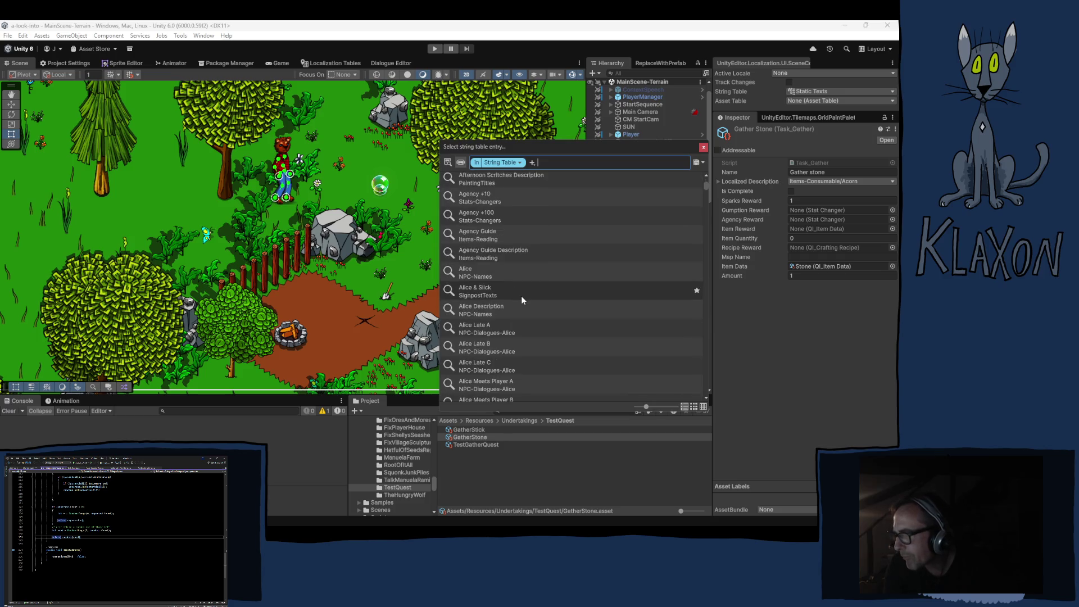
pyautogui.scroll(-5, 521, 300)
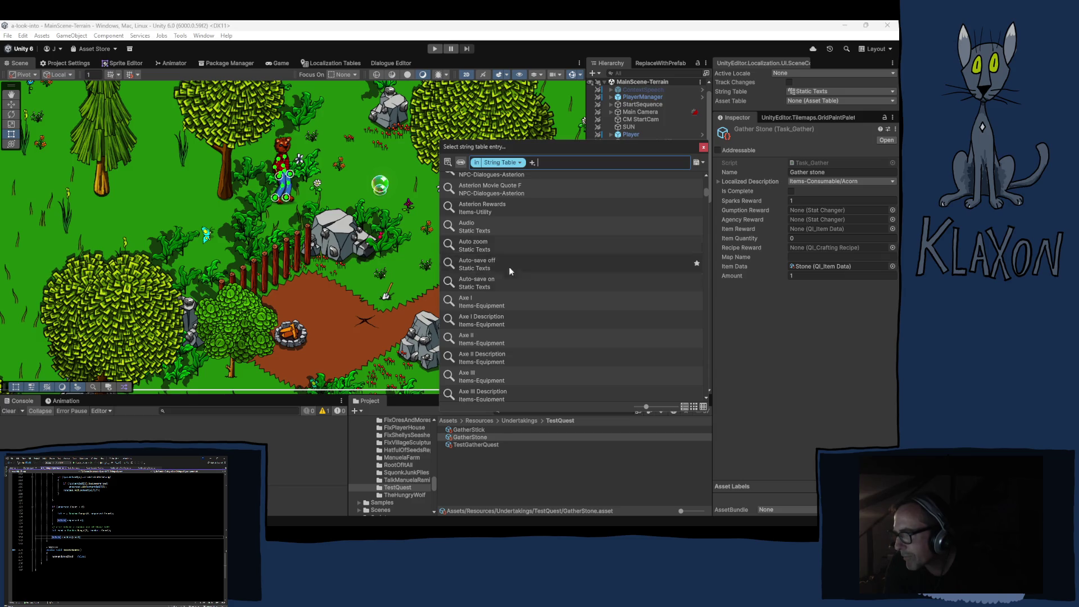
pyautogui.click(533, 226)
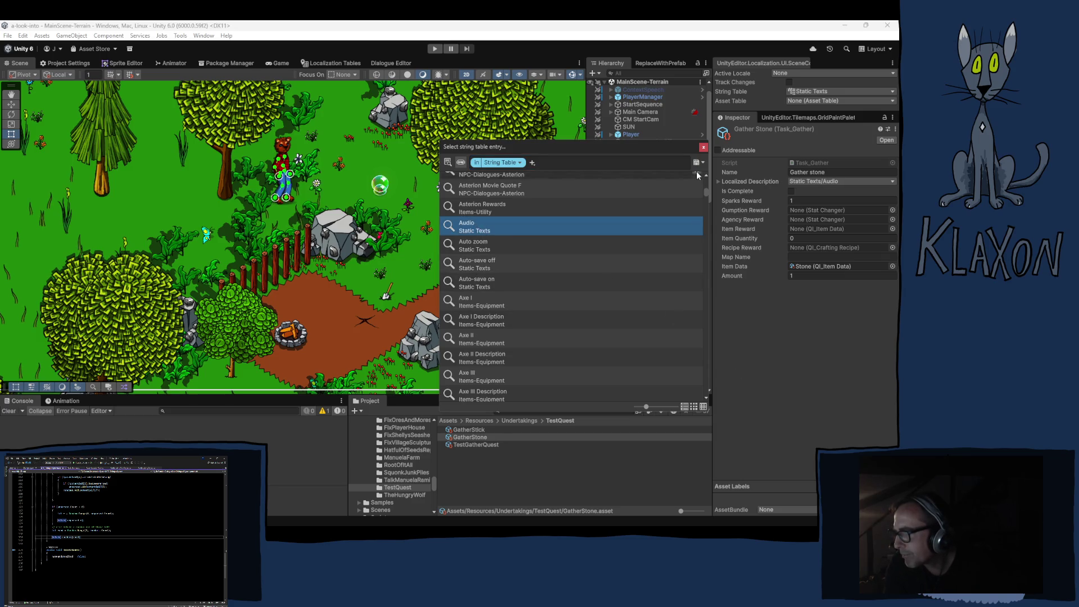
pyautogui.click(704, 148)
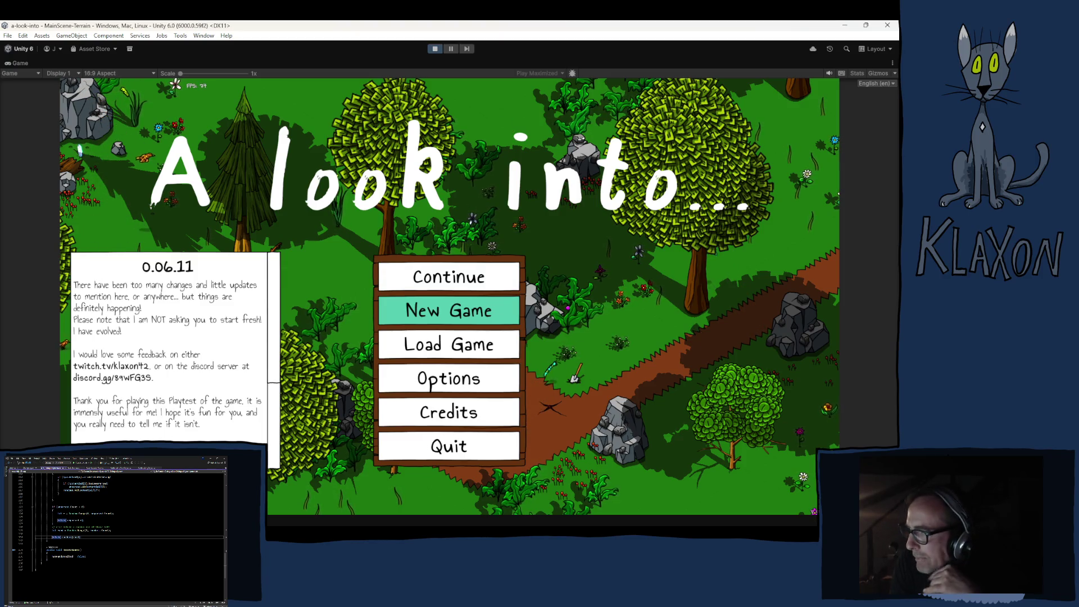
# - Start a New Game, confirm the new save, and accept a character with an entered name
pyautogui.click(410, 317)
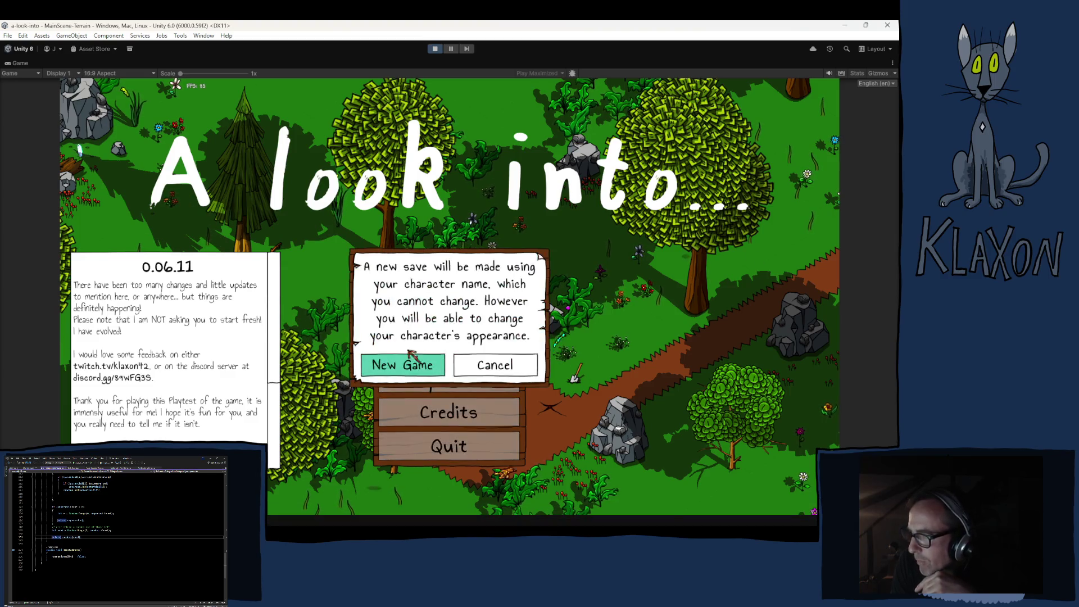
pyautogui.click(414, 363)
pyautogui.write('htdrhdfthdfchsfs')
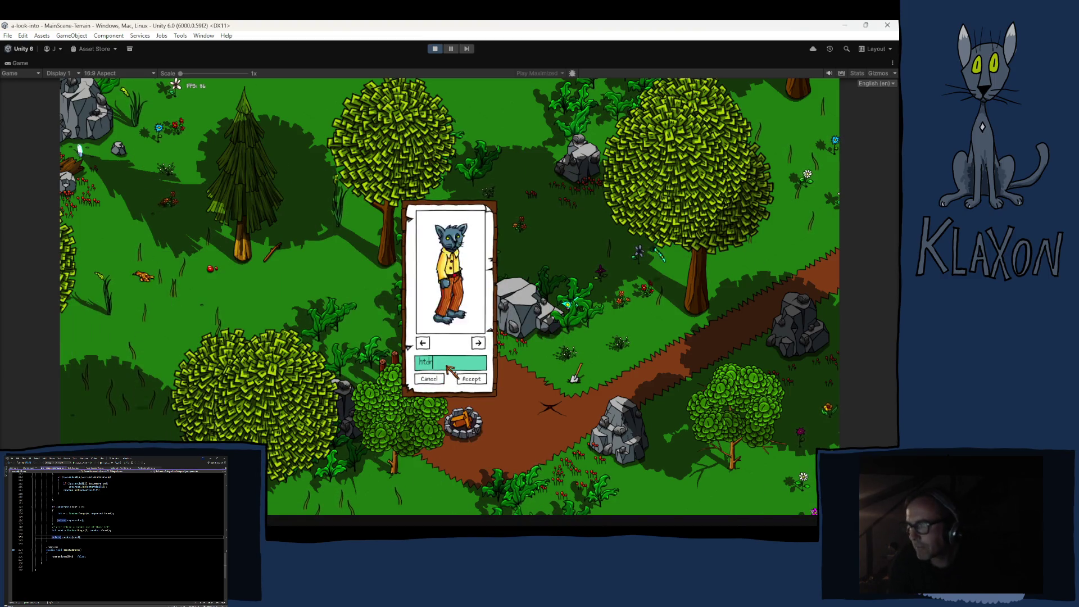
pyautogui.click(472, 380)
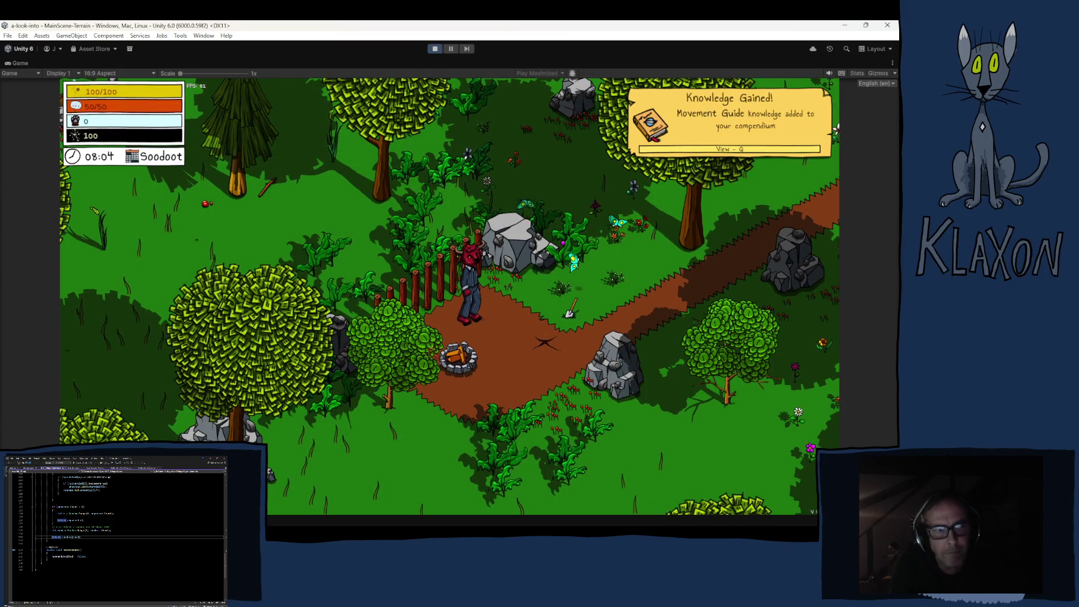
# - Walk along the path, pick up the Stone Spade and check it in the inventory
pyautogui.press('d')
pyautogui.press('w')
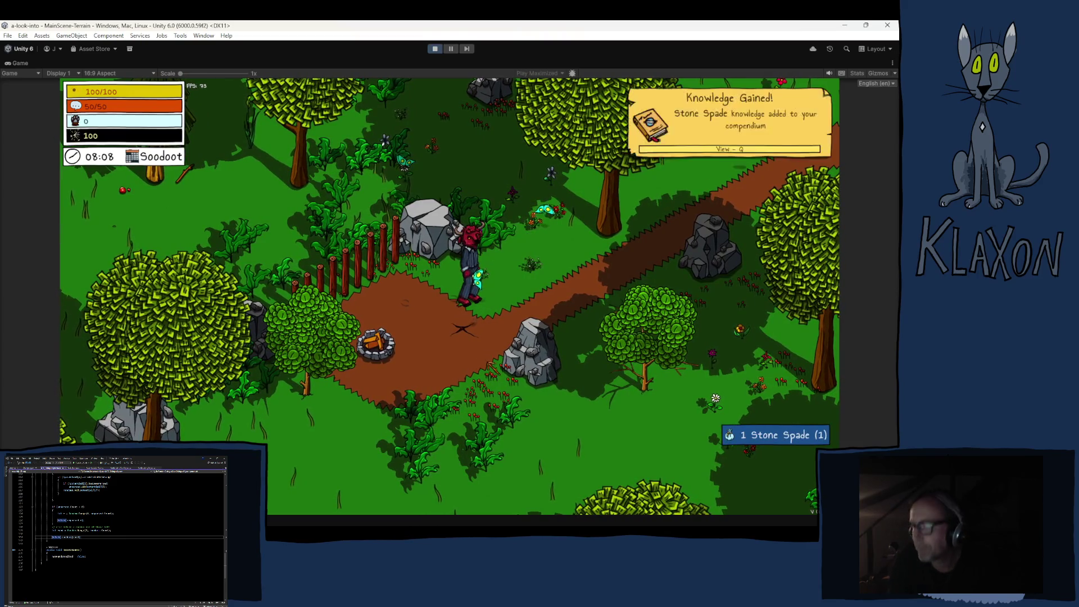
pyautogui.press('Tab')
pyautogui.press('Tab')
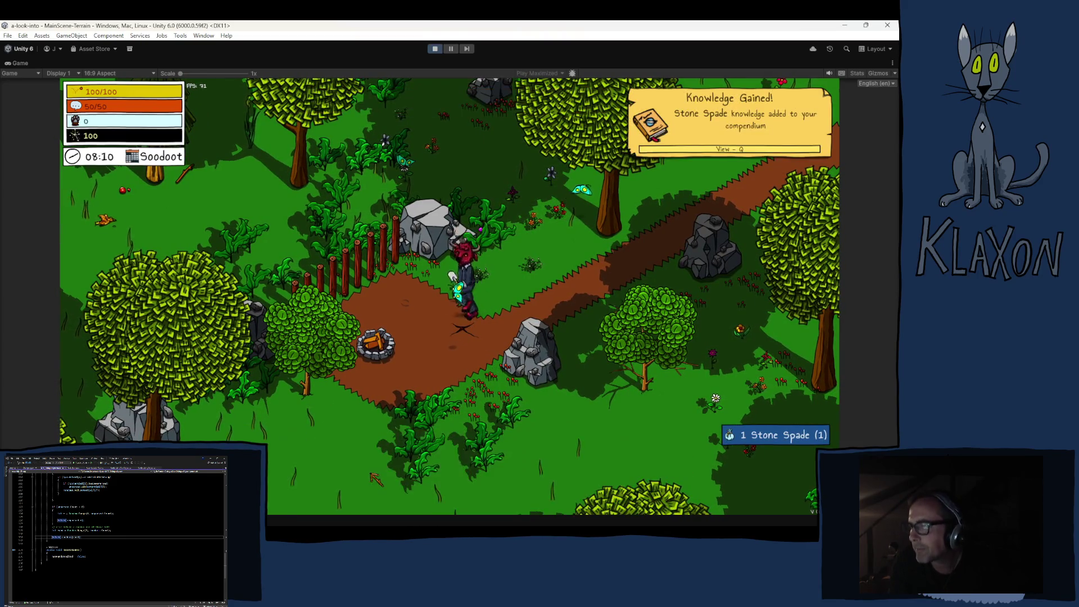
pyautogui.press('s')
# - Dig at the dig spot to unearth clay, then read and close the welcome message
pyautogui.click(373, 473)
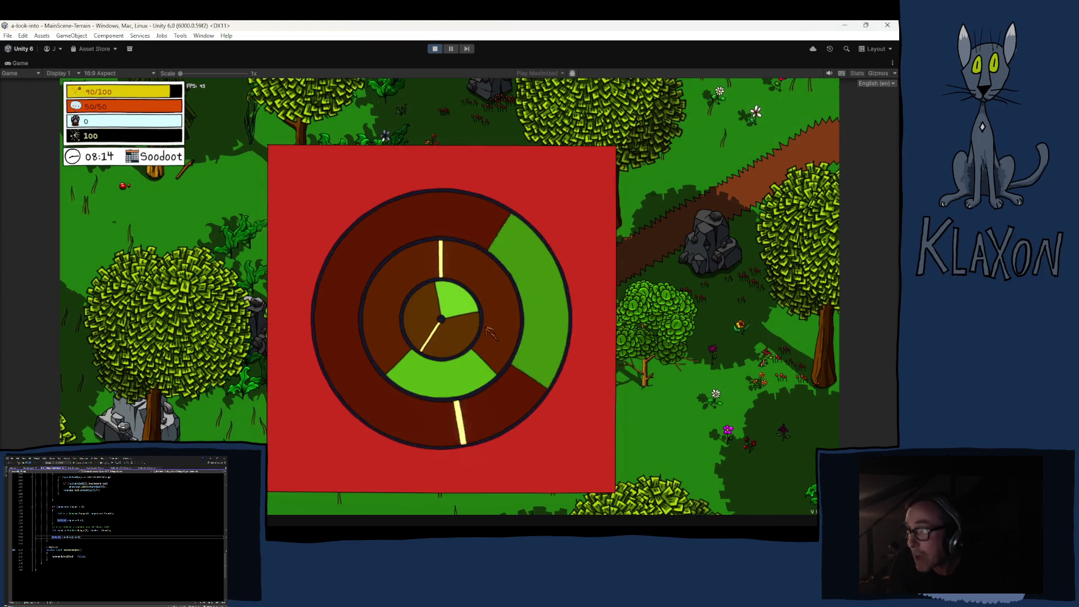
pyautogui.click(495, 331)
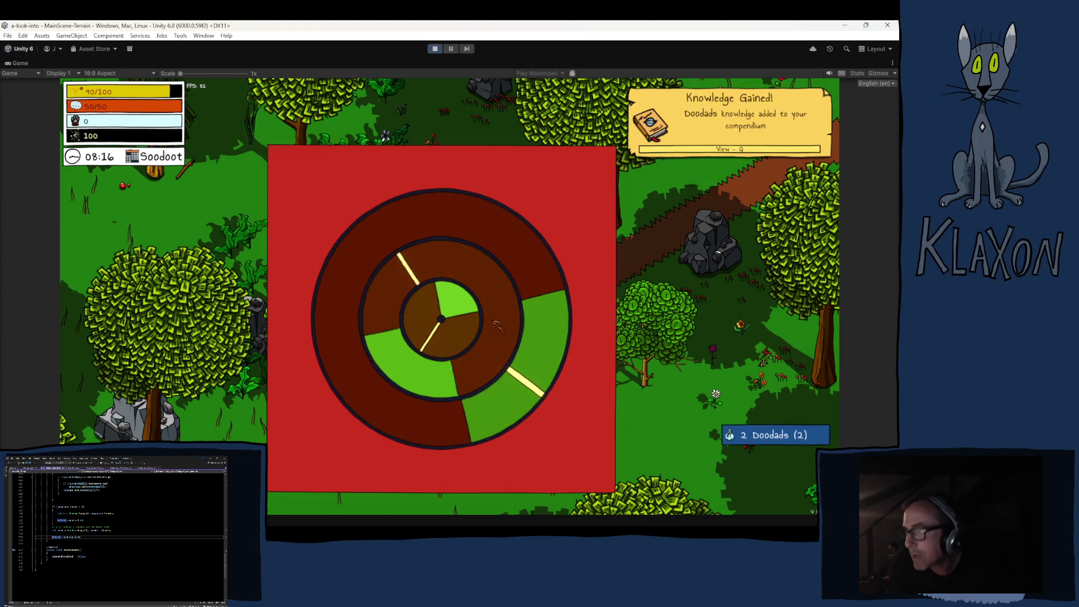
pyautogui.click(500, 332)
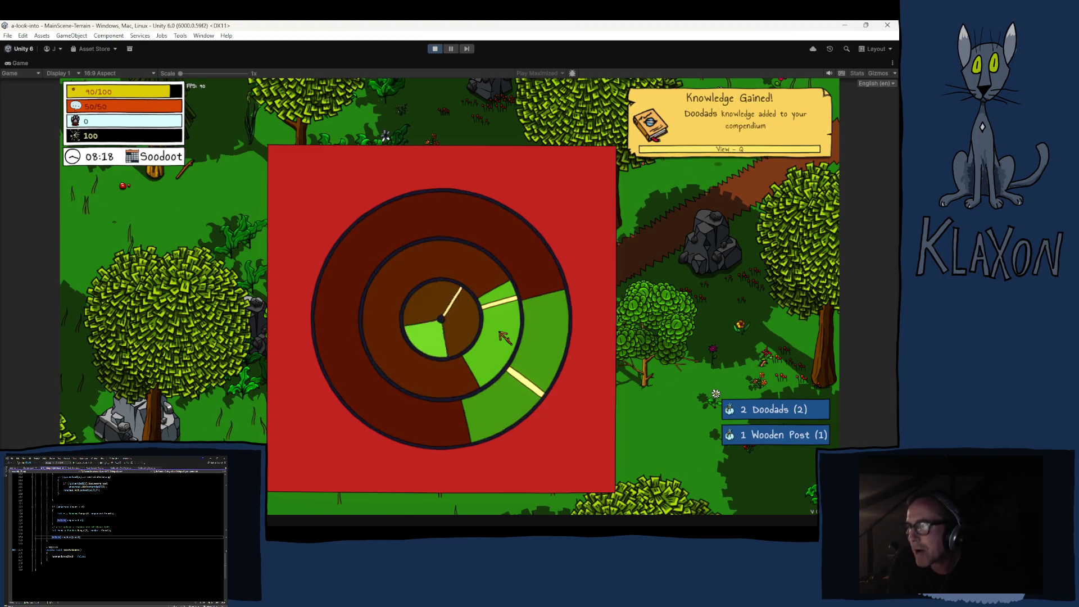
pyautogui.click(499, 328)
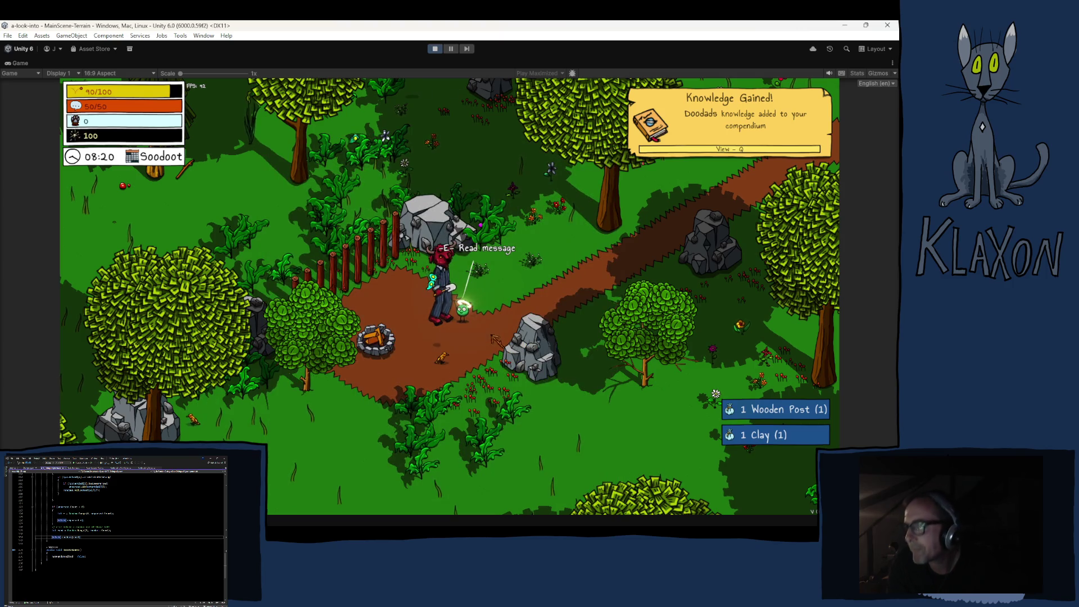
pyautogui.press('e')
pyautogui.click(506, 382)
# - Walk right to collect the acorn and open the undertakings log
pyautogui.press('d')
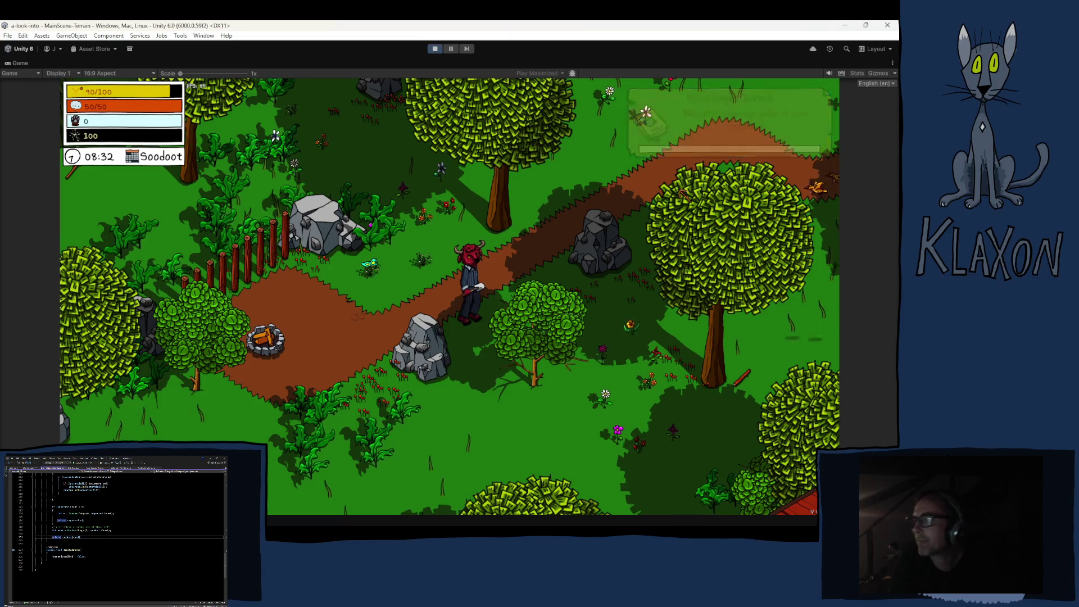
pyautogui.press('w')
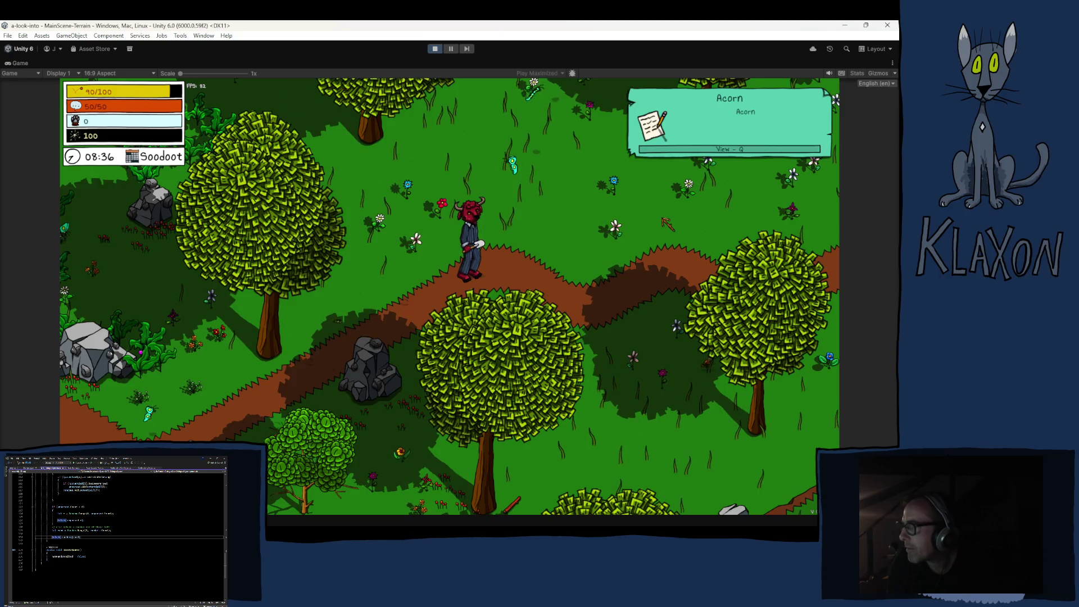
pyautogui.press('q')
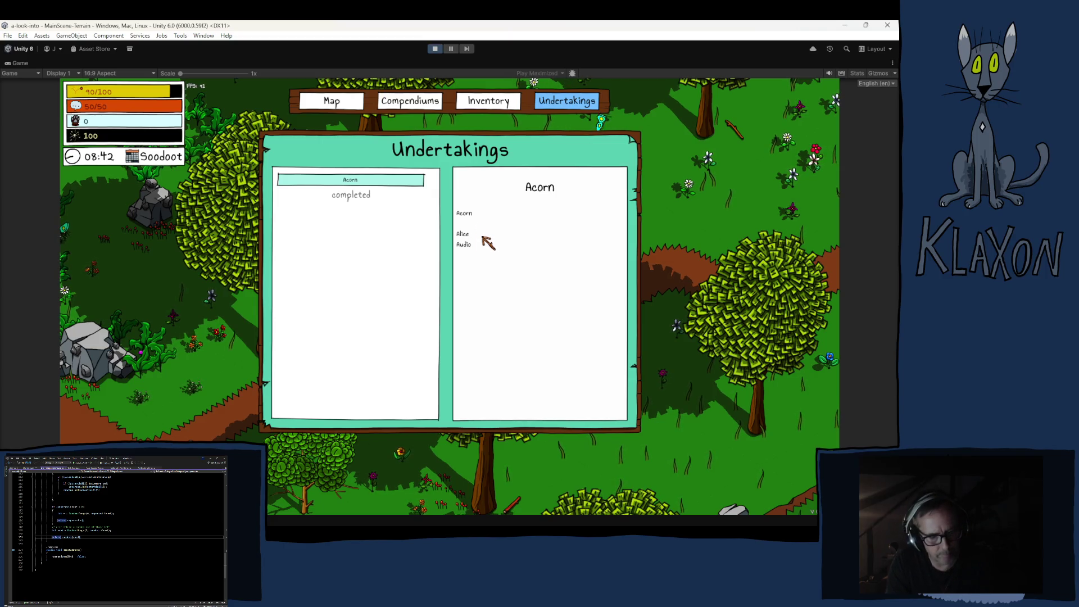
# - Close the log and walk west, picking up the weak stick
pyautogui.press('q')
pyautogui.press('a')
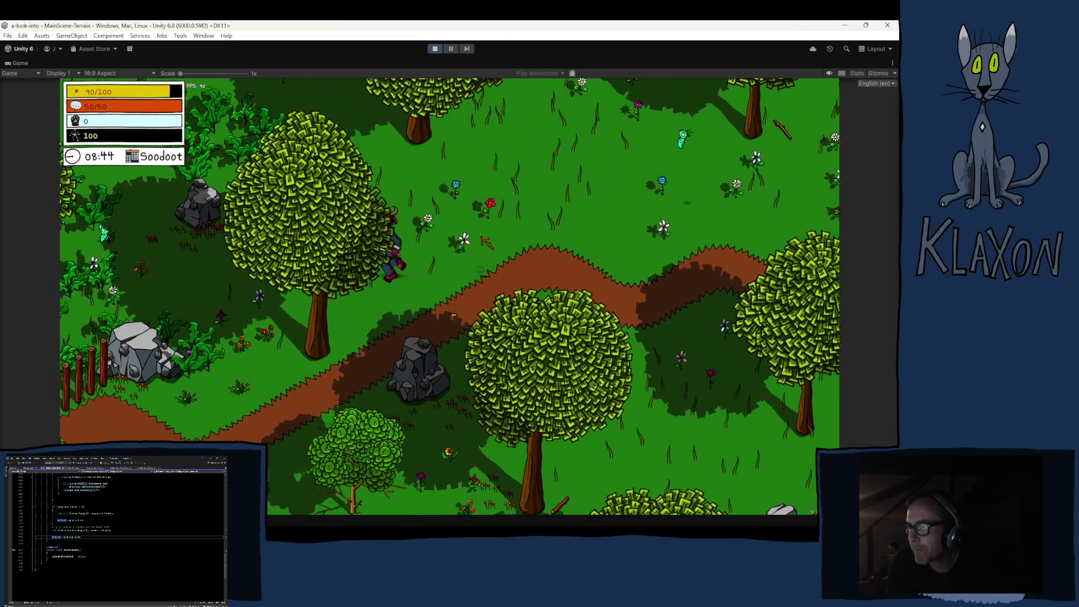
pyautogui.press('w')
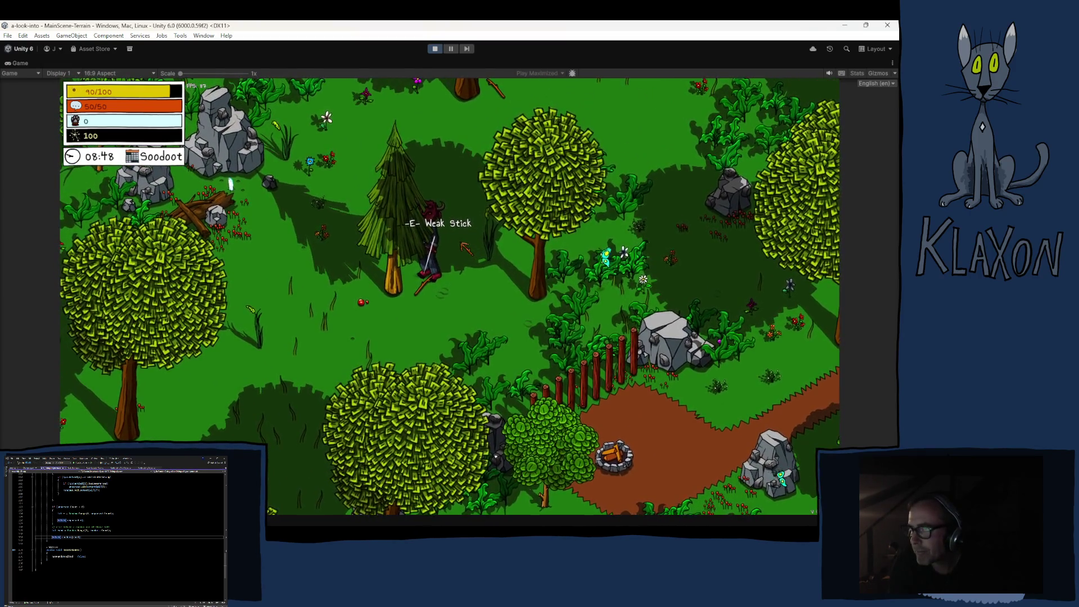
pyautogui.press('e')
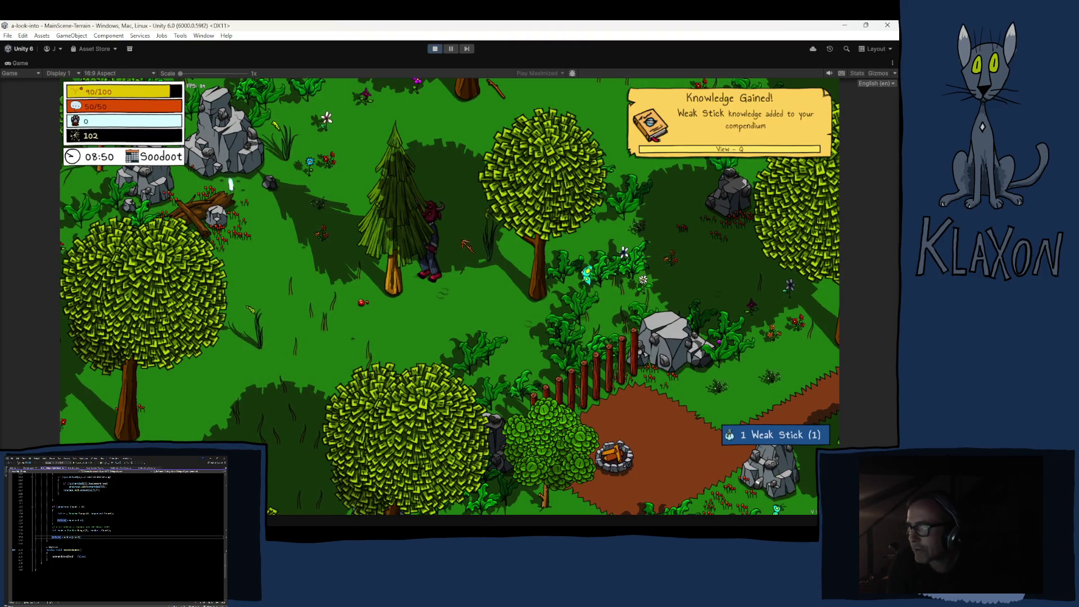
pyautogui.press('a')
pyautogui.press('a')
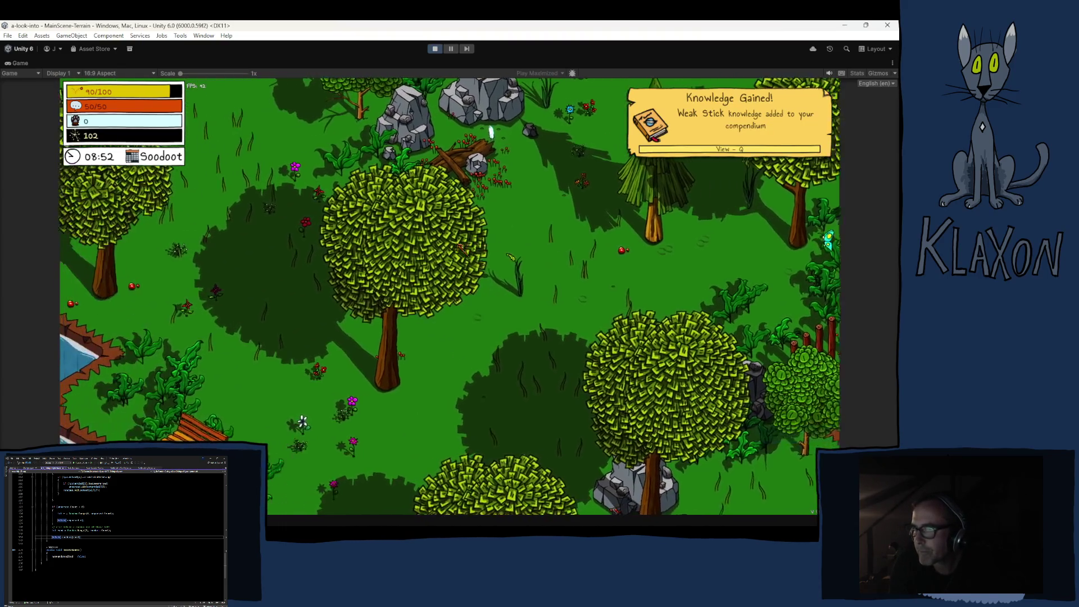
# - Pick up a stone while checking the undertakings list, then close the panel
pyautogui.press('Tab')
pyautogui.press('e')
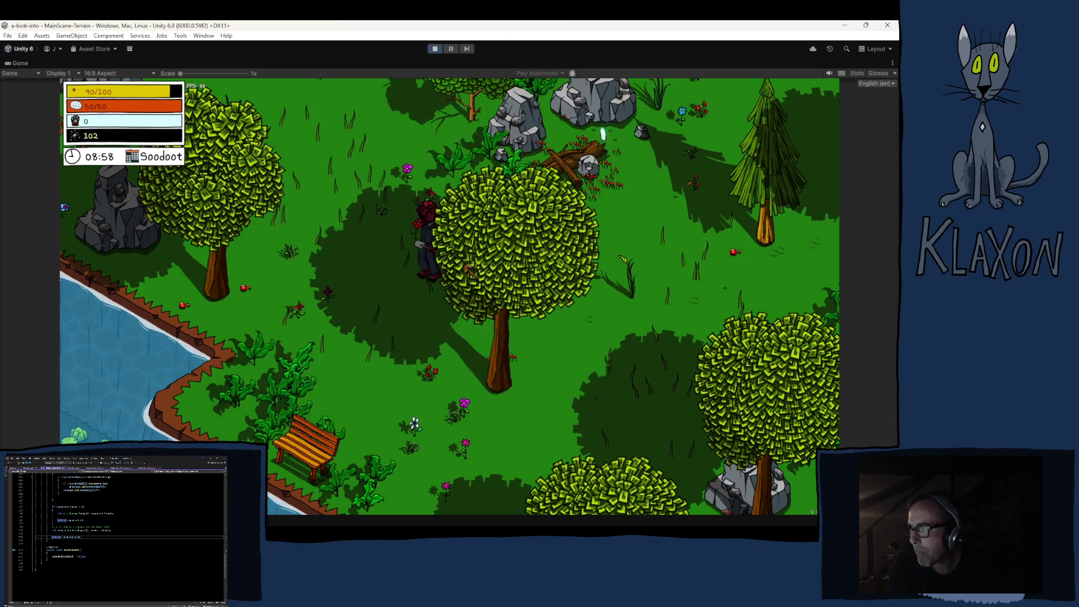
pyautogui.press('w')
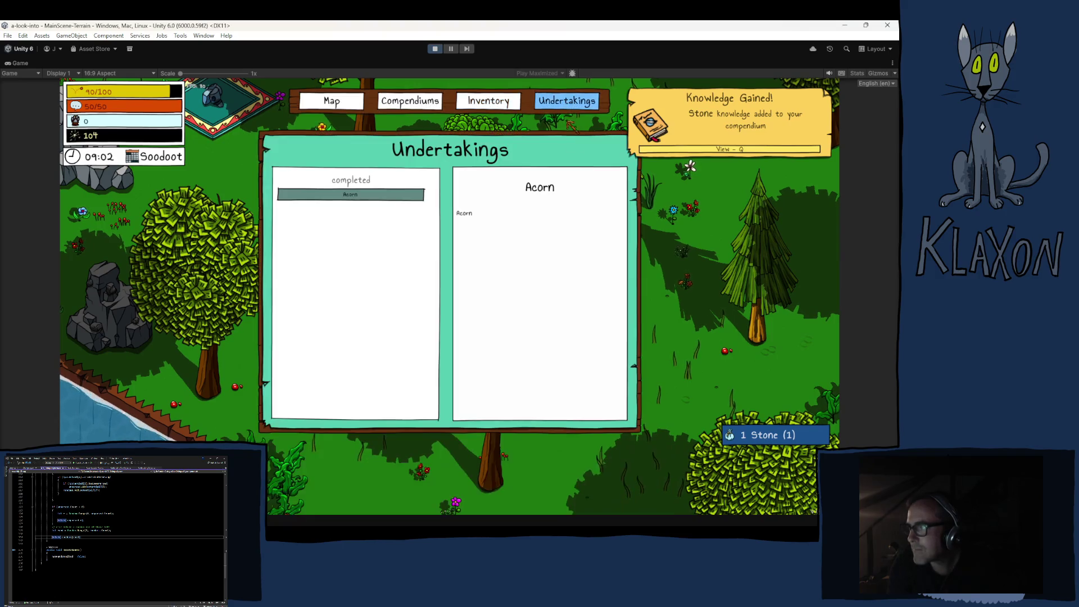
pyautogui.press('Escape')
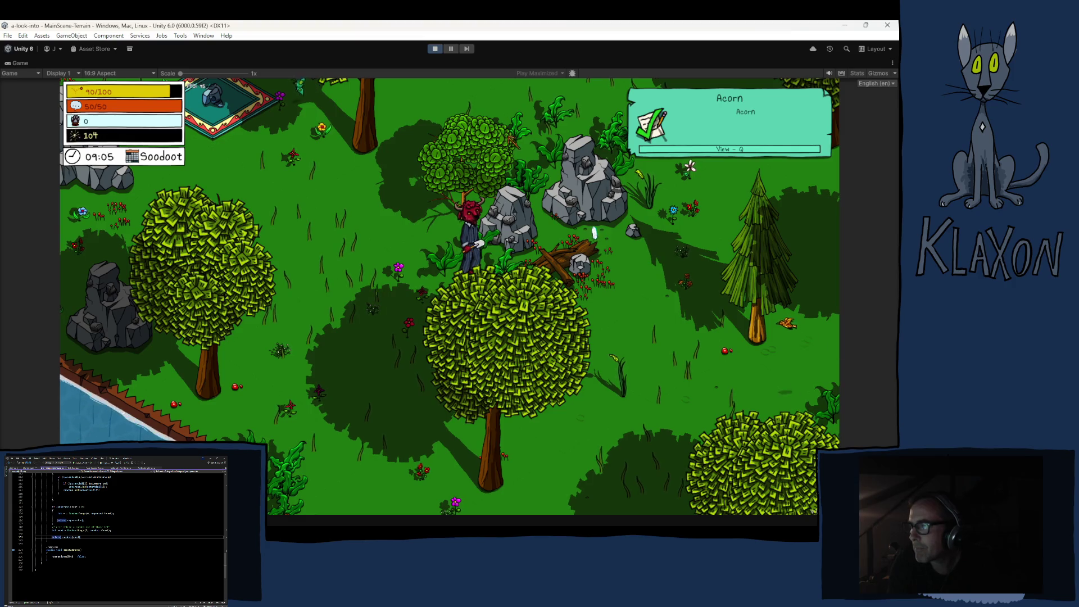
pyautogui.click(567, 104)
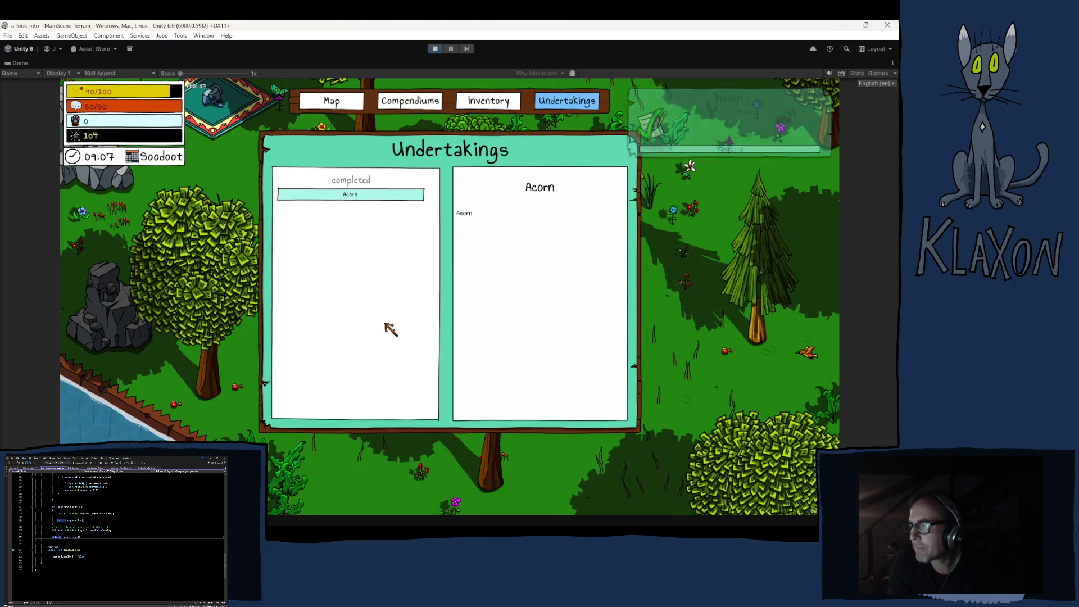
pyautogui.press('Escape')
# - Walk right through the forest to the rabbit villager Ramiro and finish his dialogue
pyautogui.press('d')
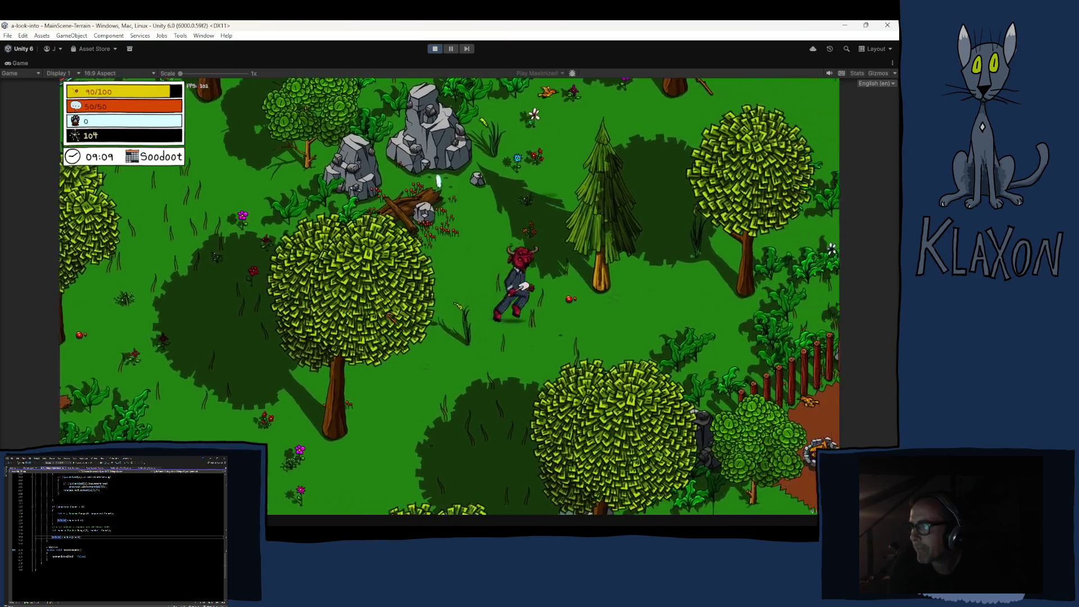
pyautogui.press('d')
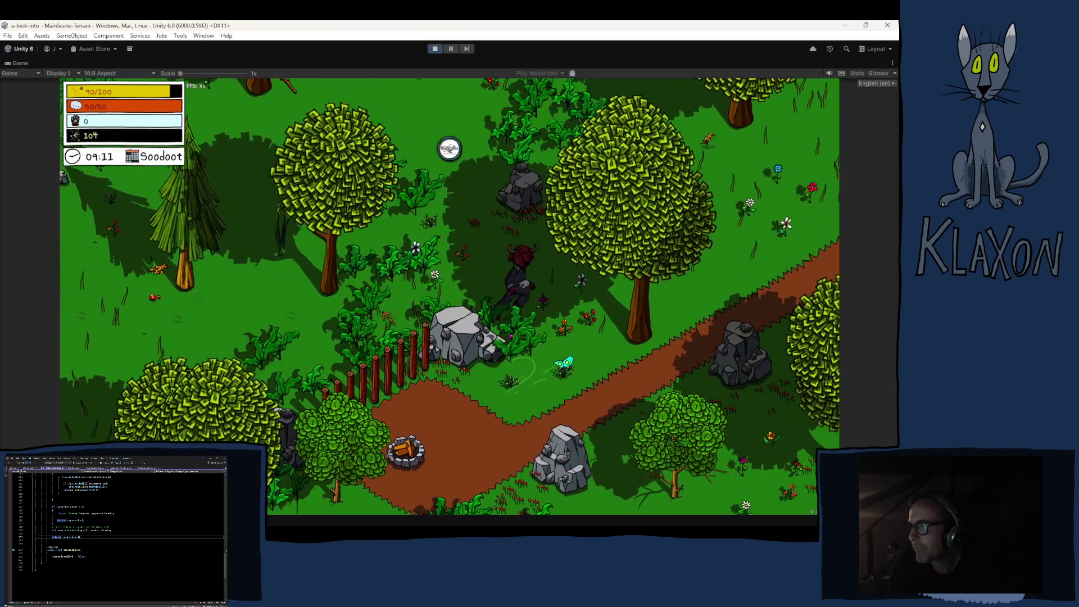
pyautogui.press('d')
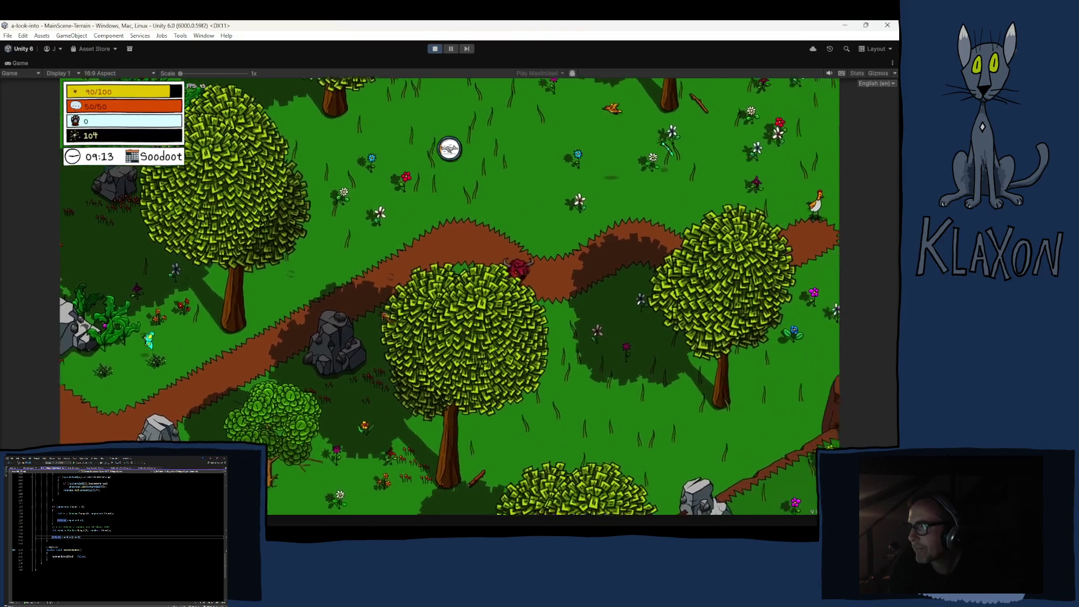
pyautogui.press('d')
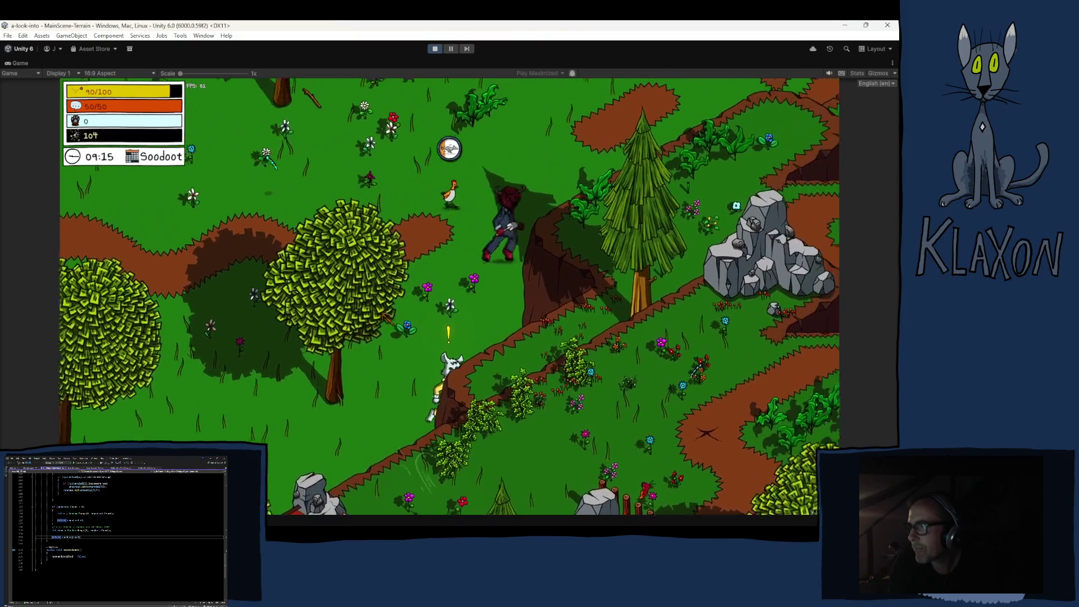
pyautogui.press('e')
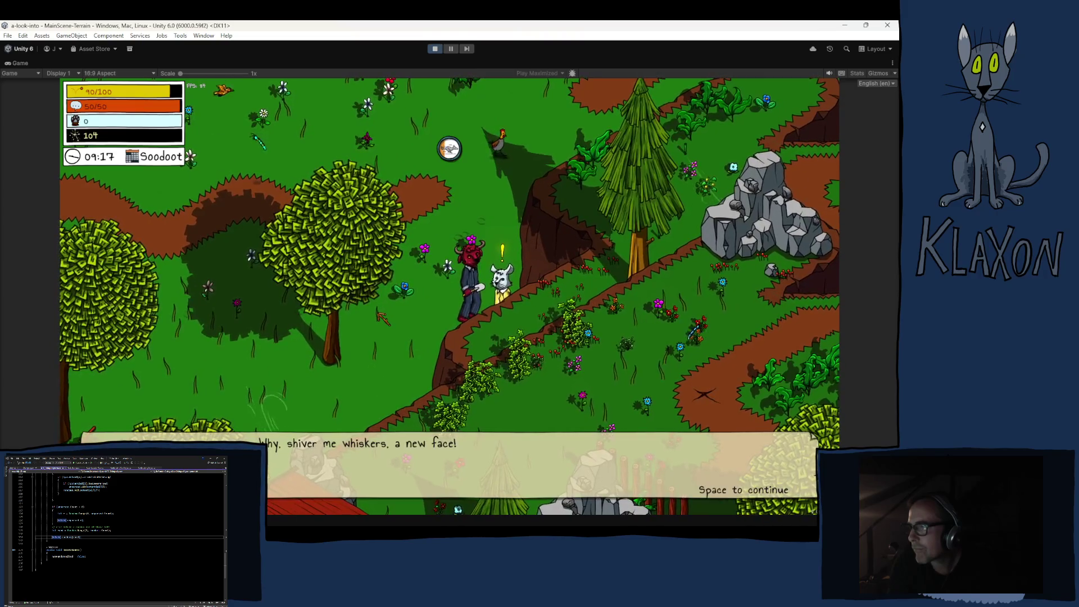
pyautogui.press('space')
pyautogui.press('space')
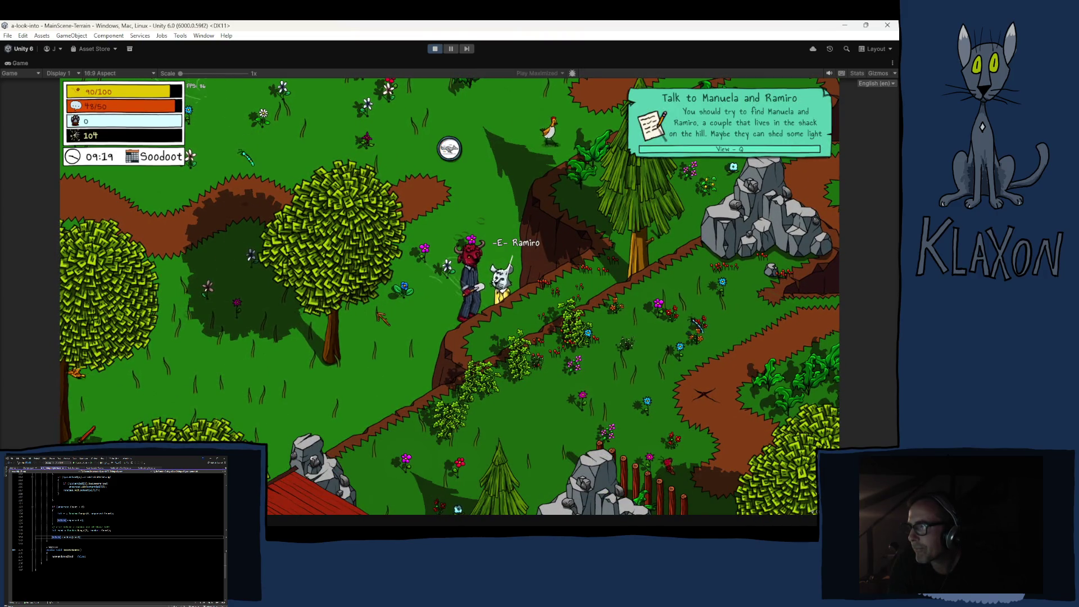
# - Talk to the chicken to receive the map piece and the Meet the chickens task, then close the map
pyautogui.press('a')
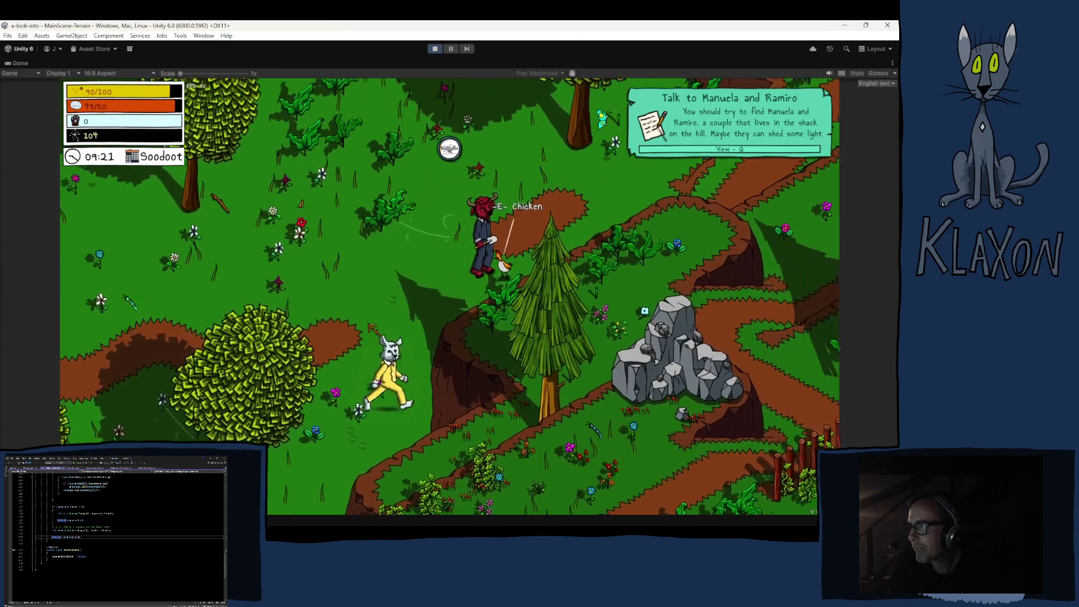
pyautogui.press('w')
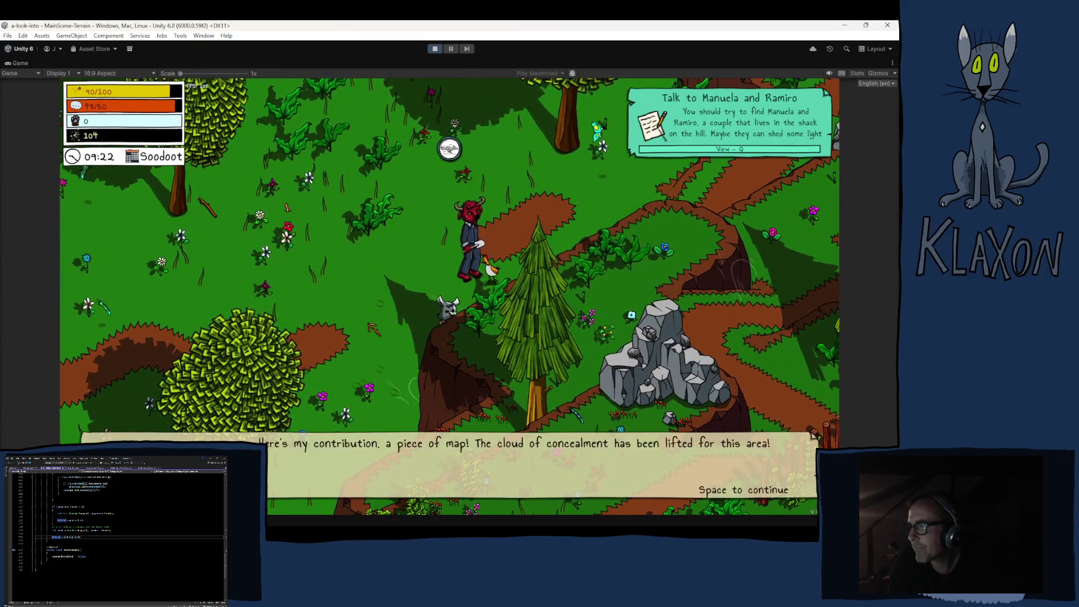
pyautogui.press('space')
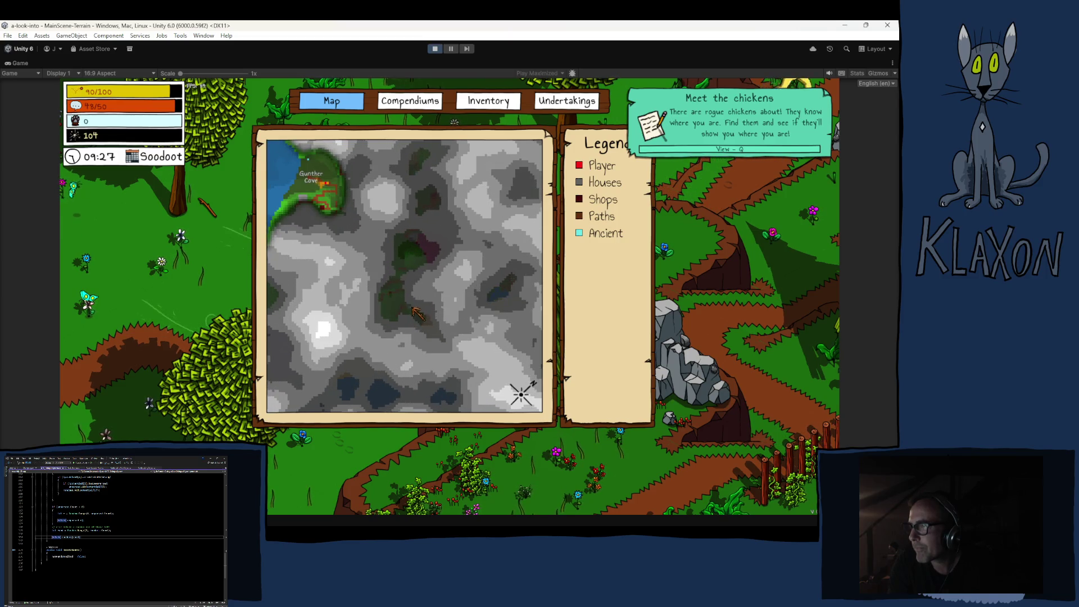
pyautogui.press('Escape')
pyautogui.press('a')
# - Walk the character across the meadow past the bench to the grey boulders
pyautogui.press('w')
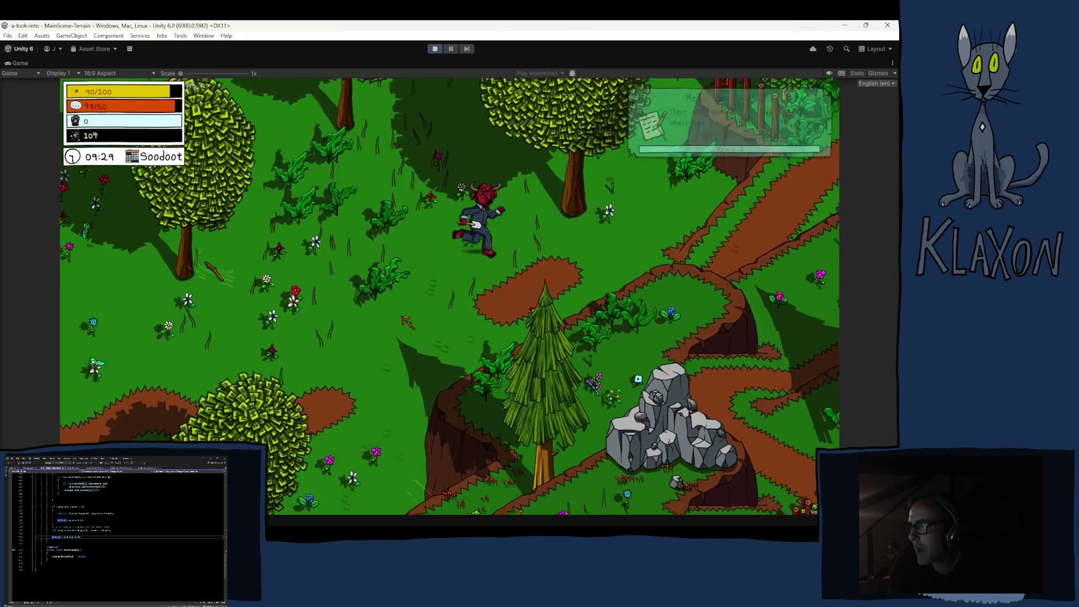
pyautogui.press('w')
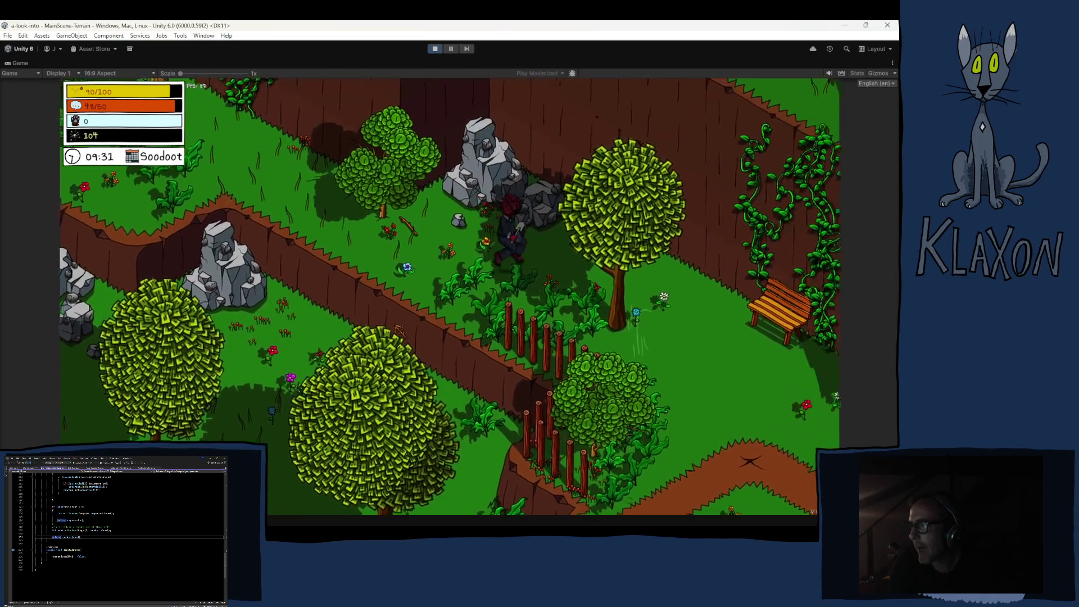
pyautogui.press('d')
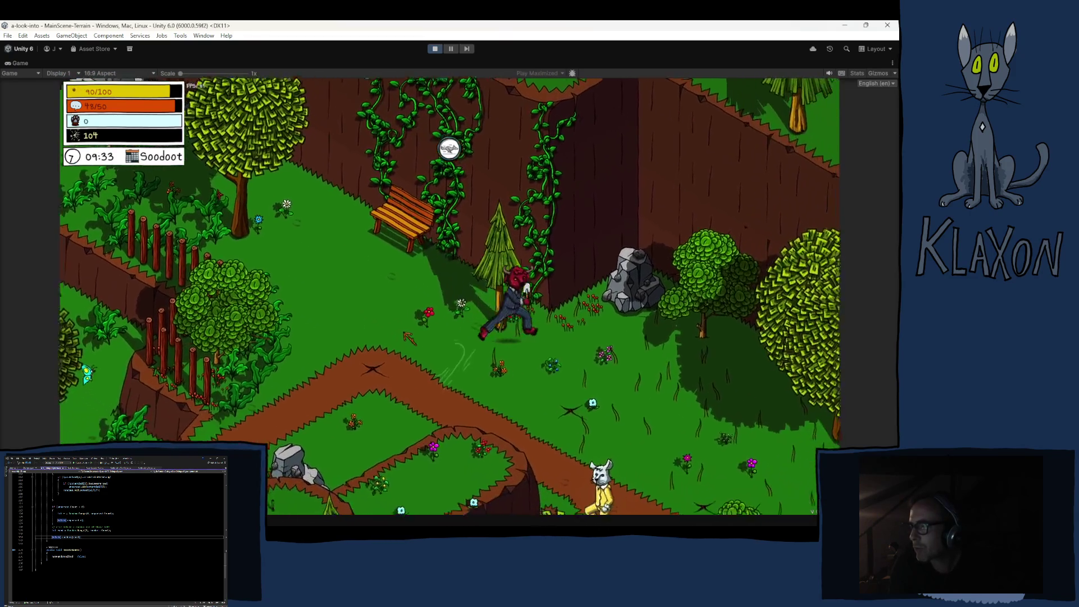
pyautogui.press('d')
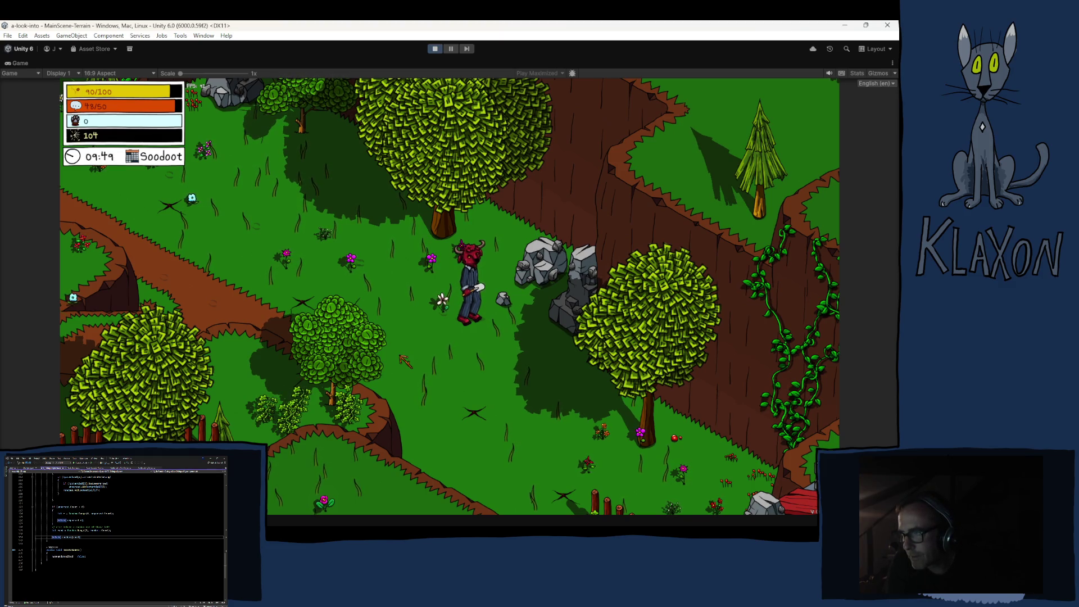
# - Roam the meadow, down the path past the barn and north off the path
pyautogui.press('w')
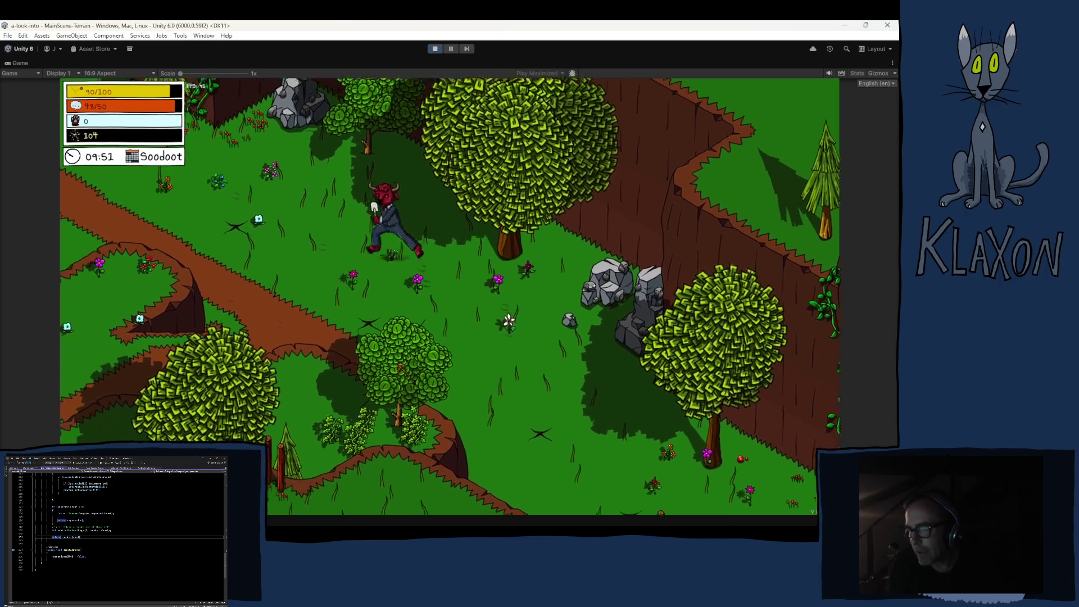
pyautogui.press('a')
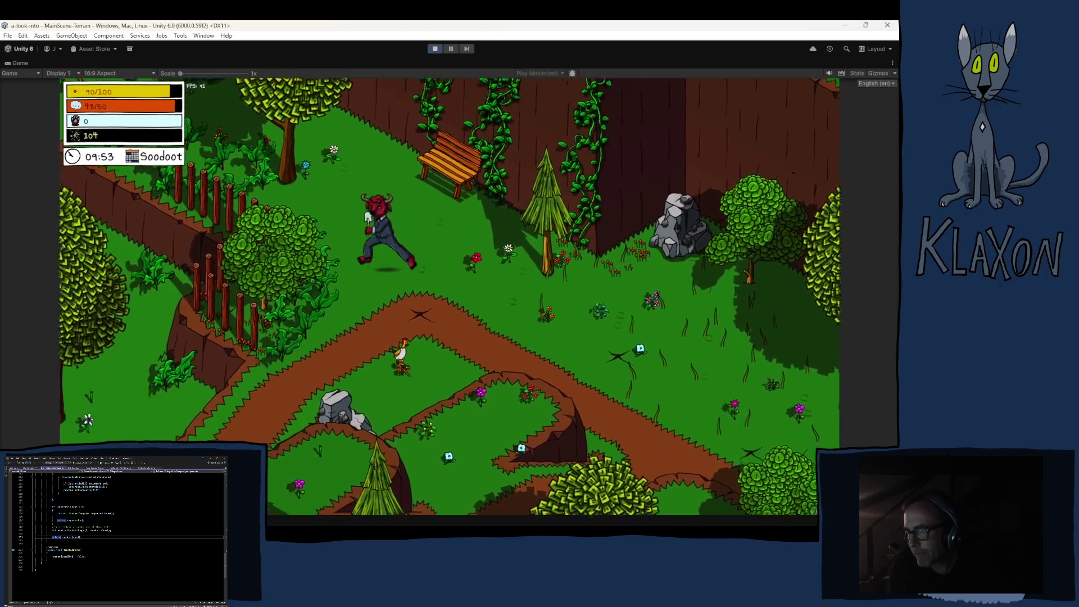
pyautogui.press('s')
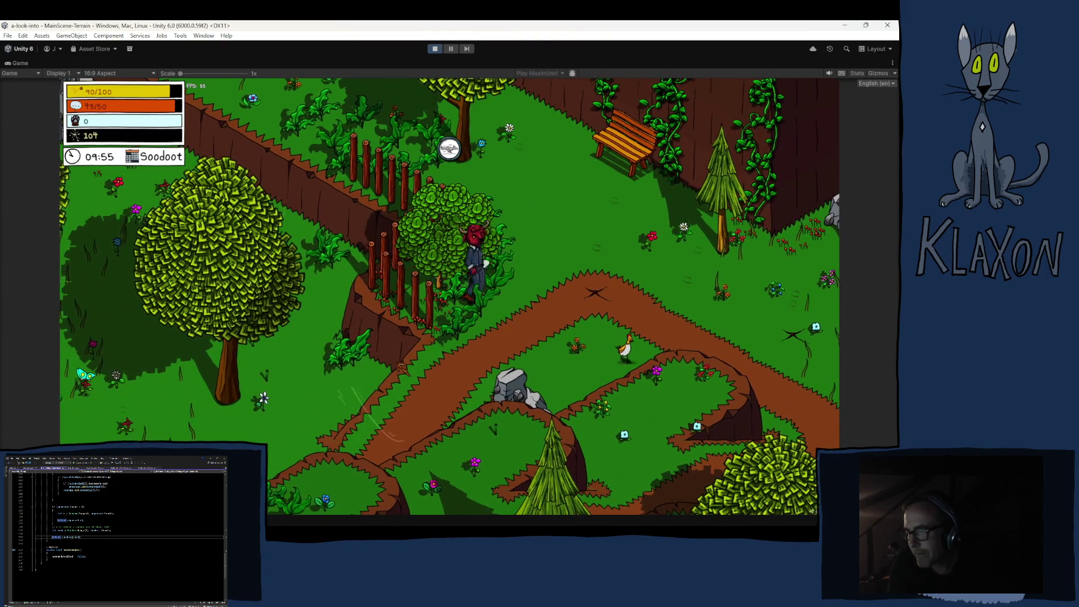
pyautogui.press('s')
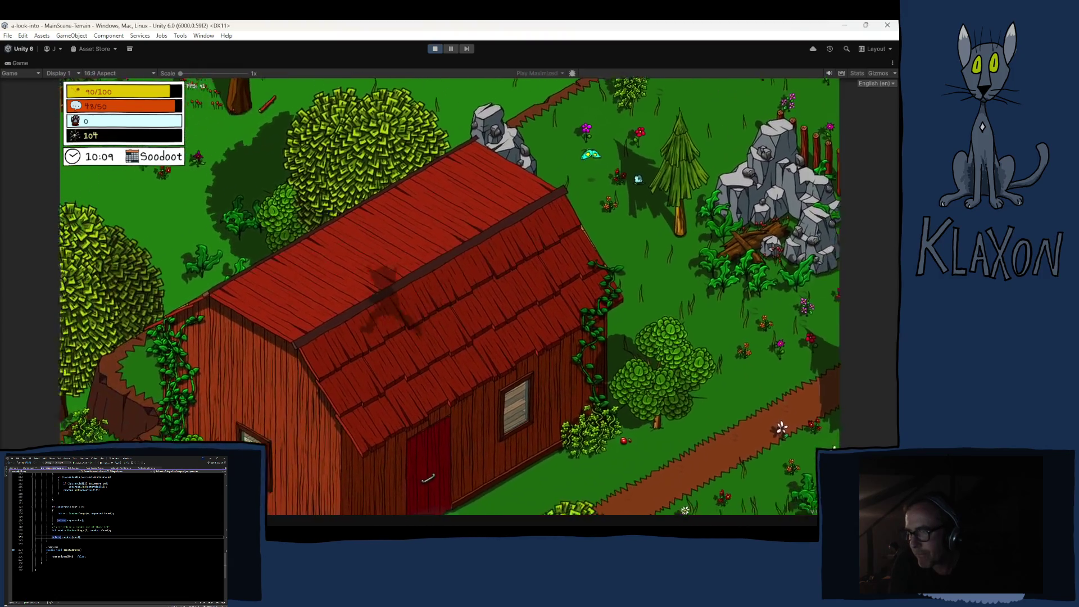
pyautogui.press('w')
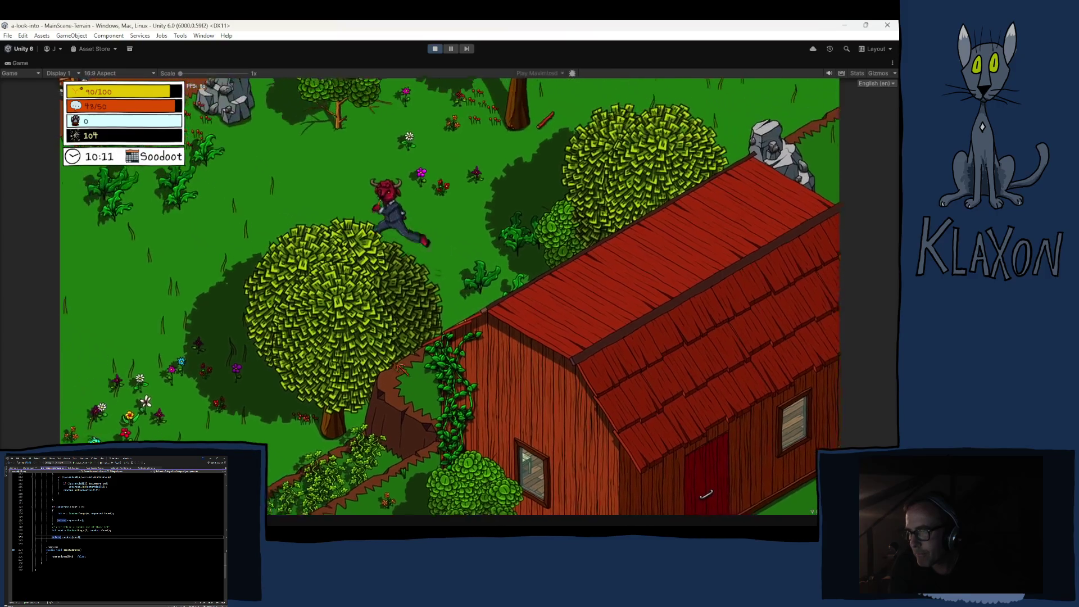
pyautogui.press('w')
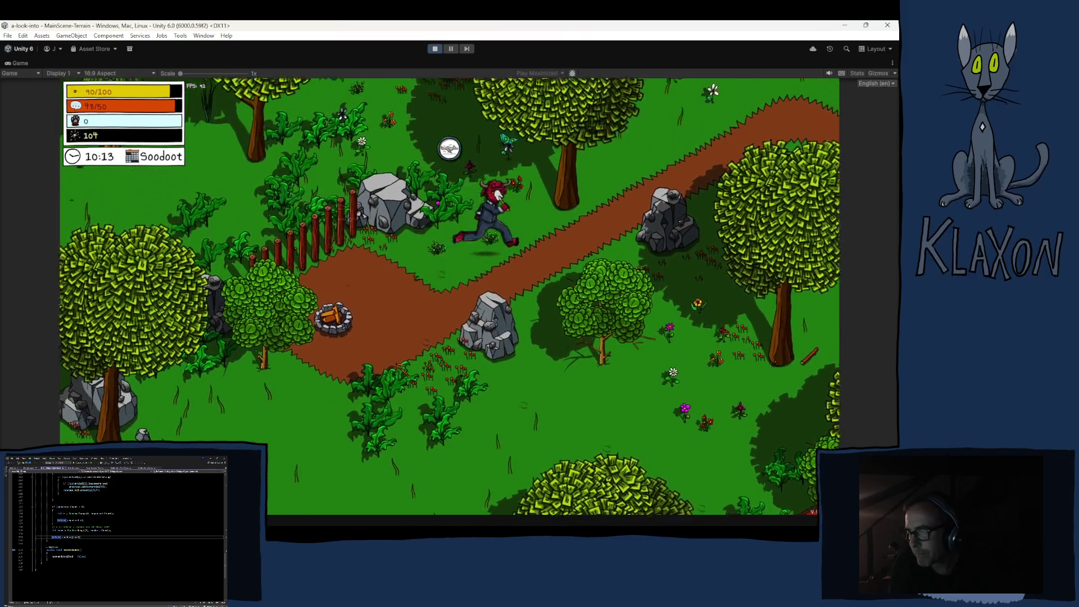
pyautogui.press('w')
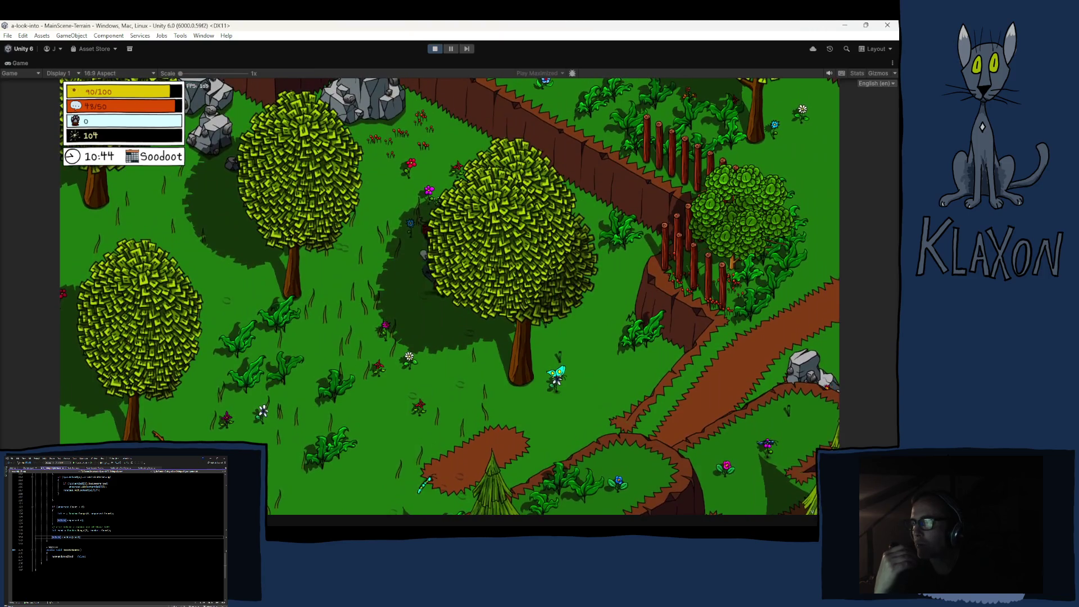
# - Head to the lower left of the map, collect the Dynamiblob, and pause the game
pyautogui.press('a')
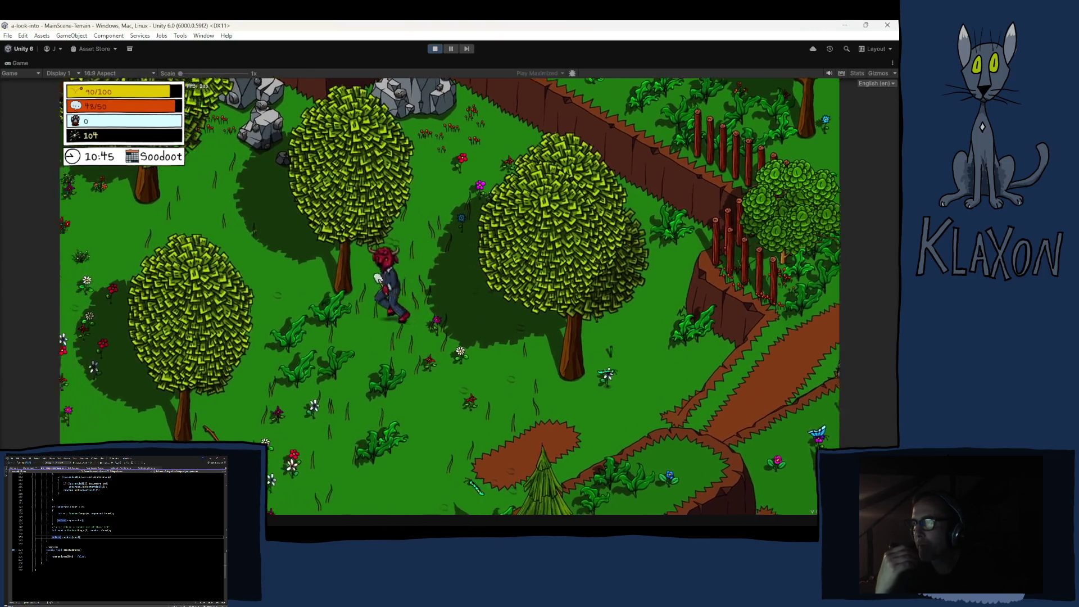
pyautogui.press('w')
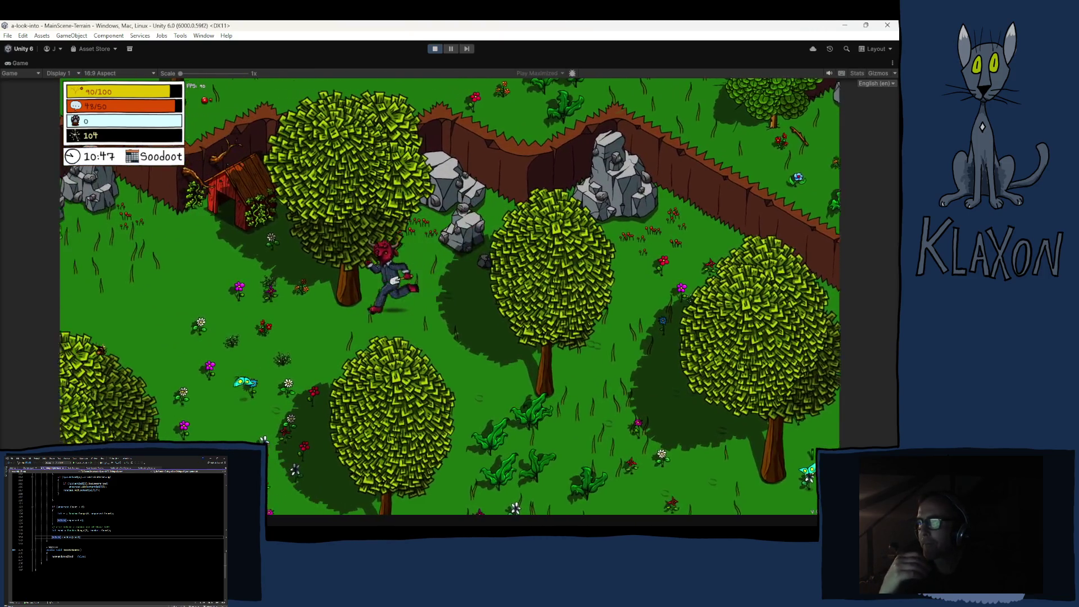
pyautogui.press('s')
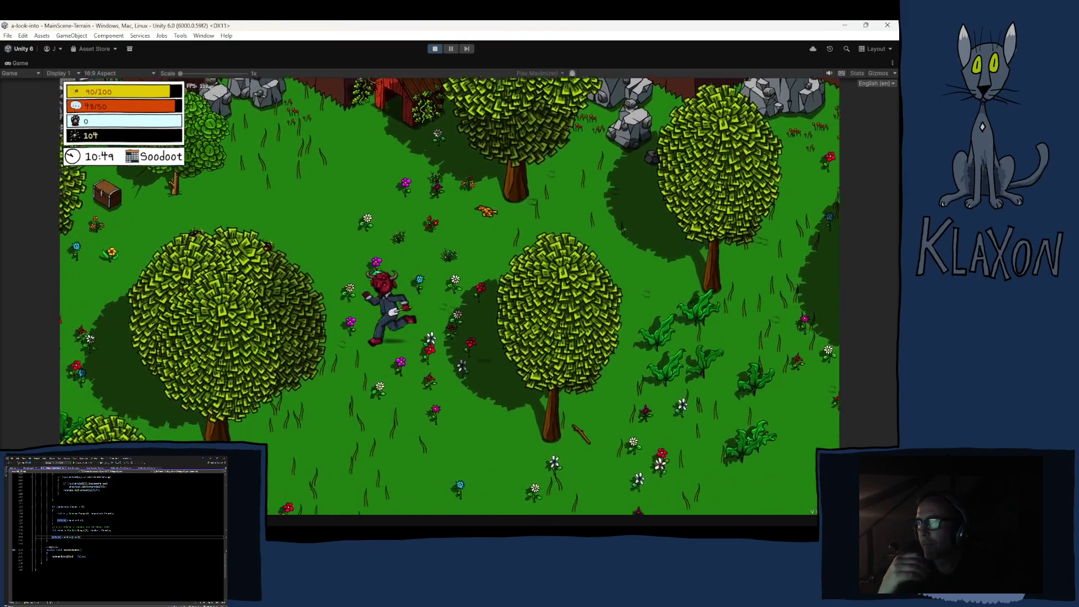
pyautogui.press('s')
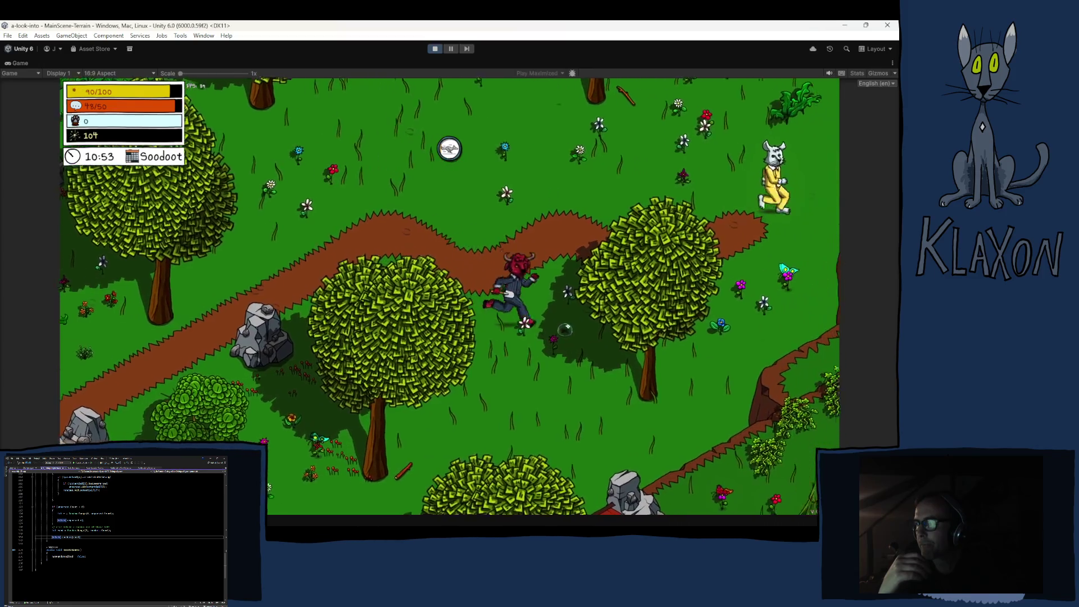
pyautogui.press('w')
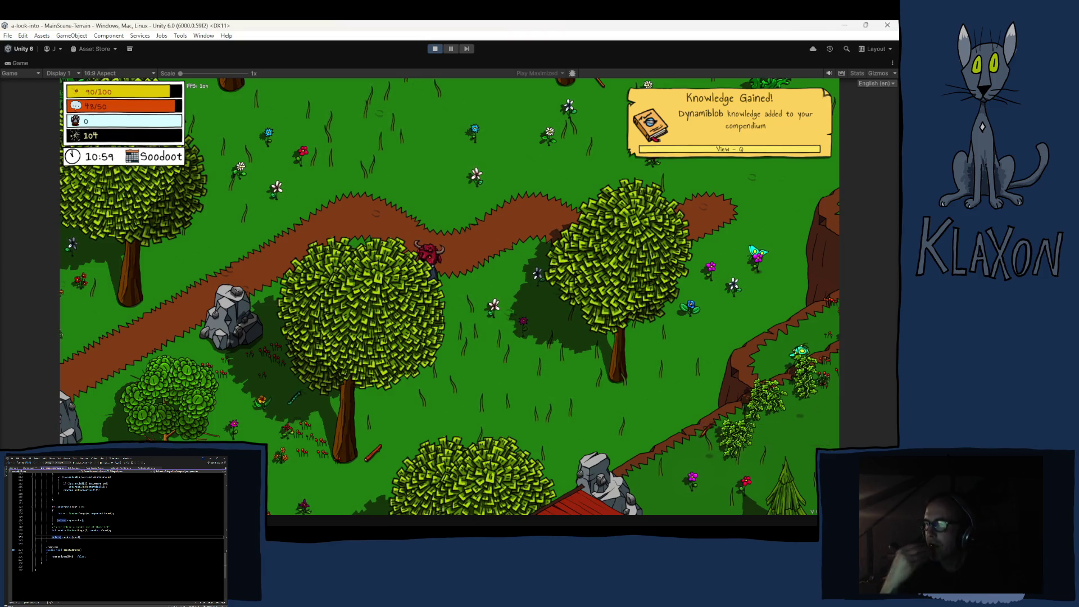
pyautogui.press('Escape')
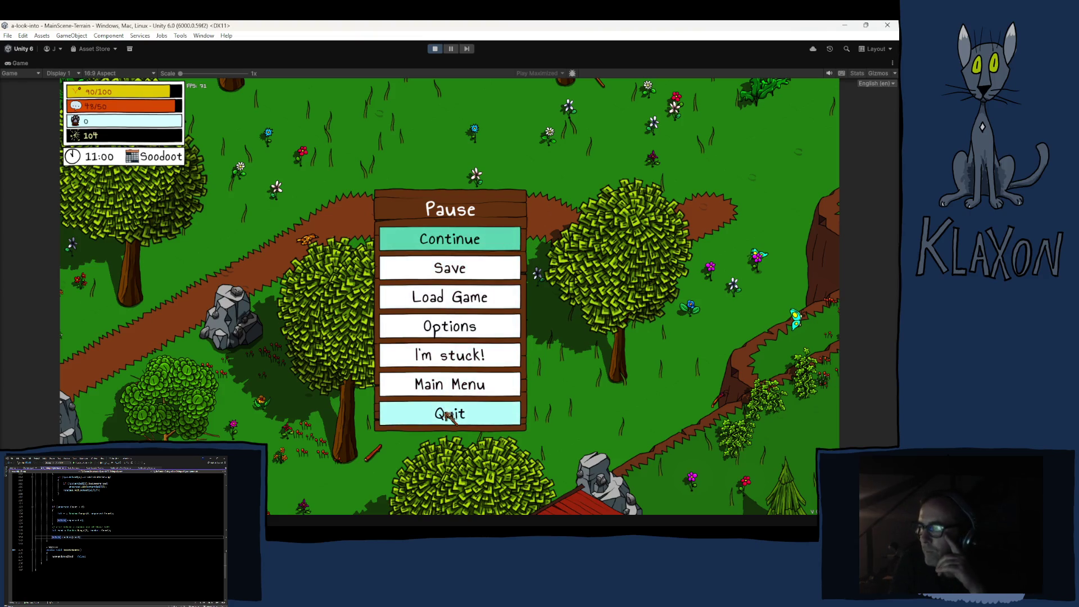
# - Stop the play test with the toolbar Stop button to return to the editor
pyautogui.click(434, 48)
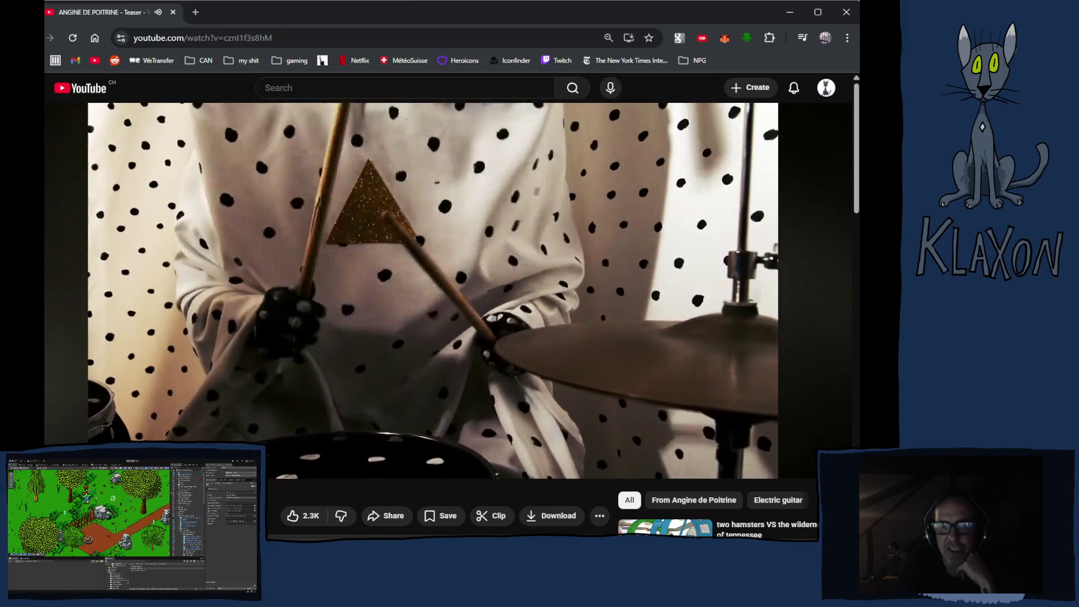
pyautogui.scroll(-3, 152, 336)
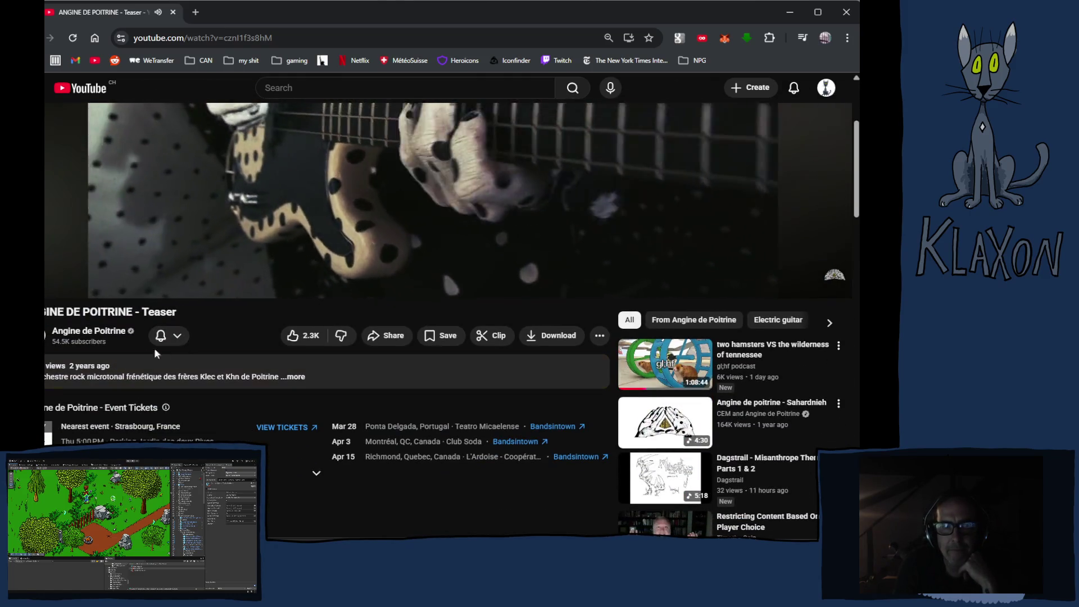
pyautogui.scroll(3, 154, 347)
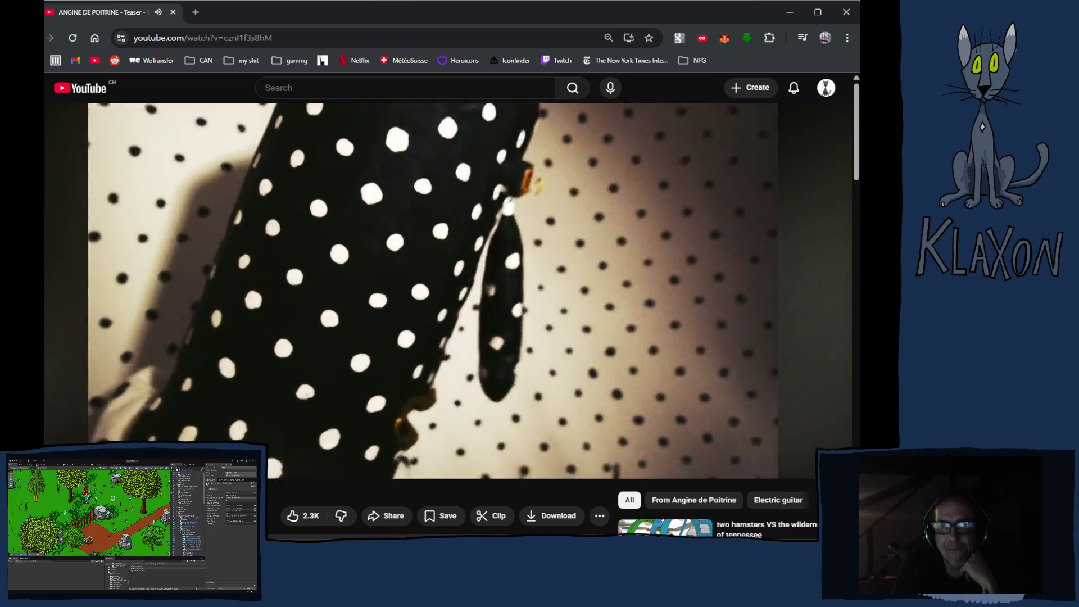
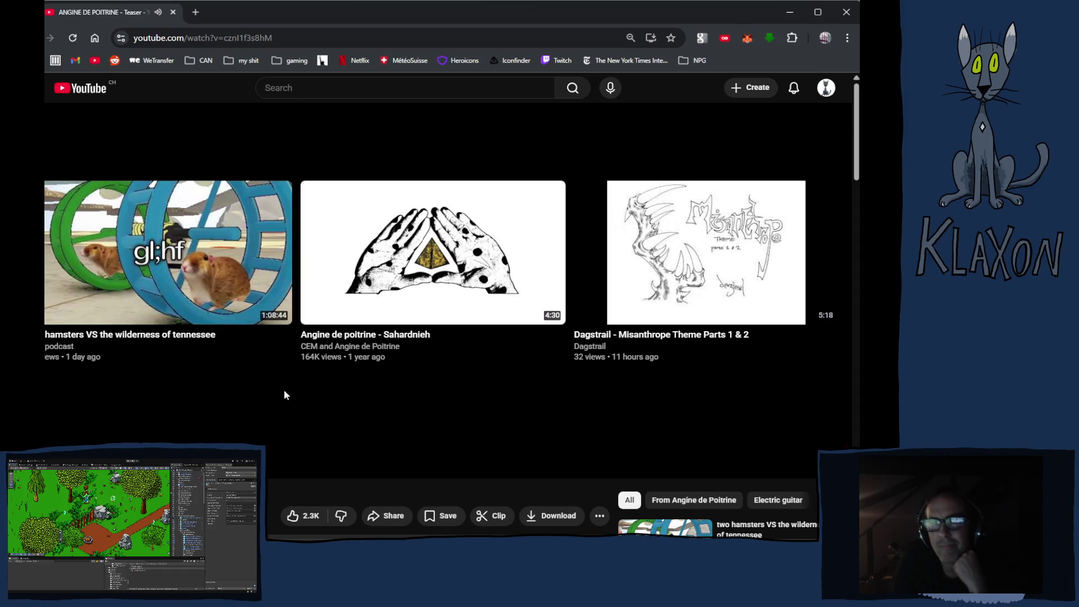
# - Read through the Angine de Poitrine teaser's comments, then open the guide menu listing subscriptions
pyautogui.scroll(-4, 326, 366)
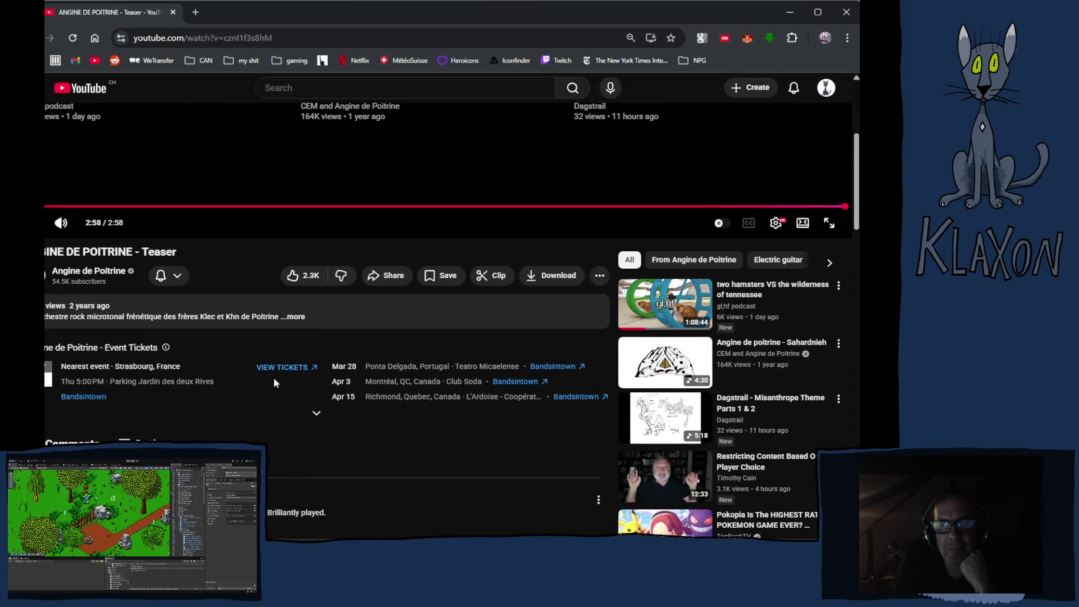
pyautogui.scroll(-1, 273, 384)
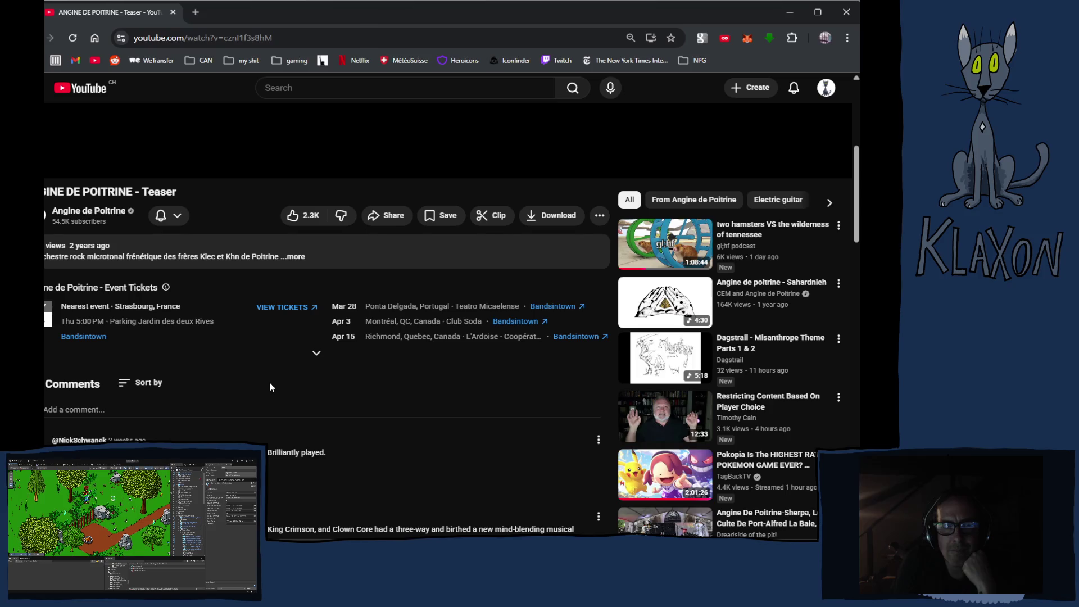
pyautogui.scroll(-2, 269, 387)
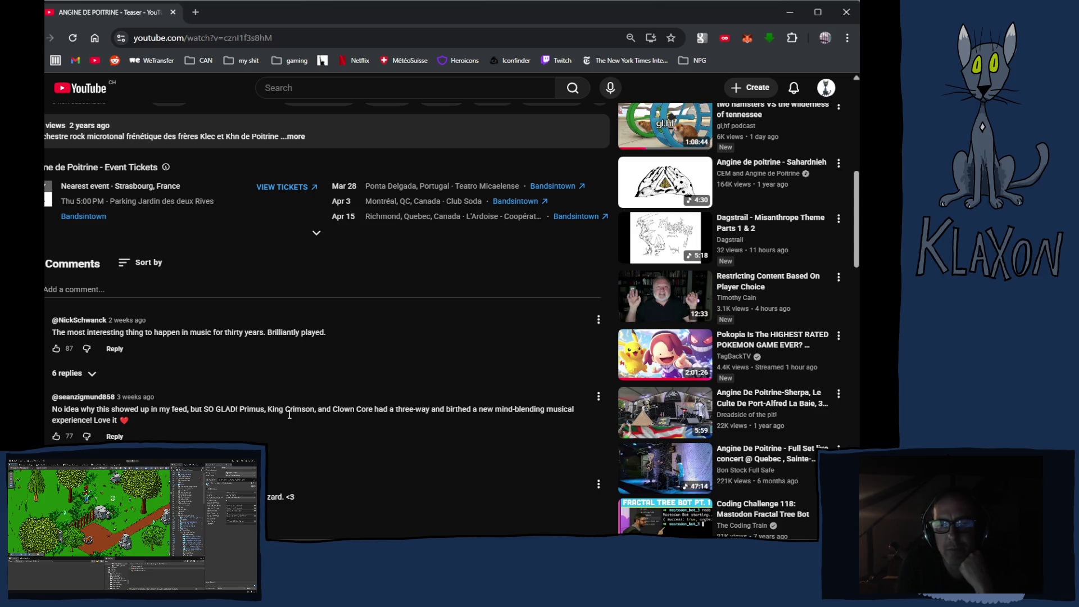
pyautogui.scroll(-1, 300, 413)
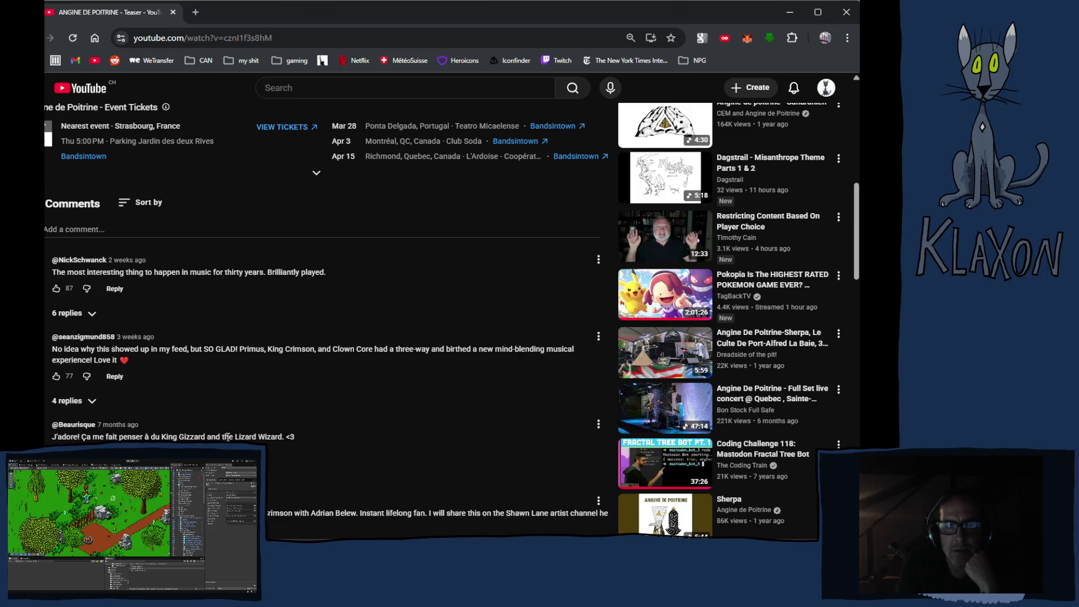
pyautogui.scroll(-10, 344, 403)
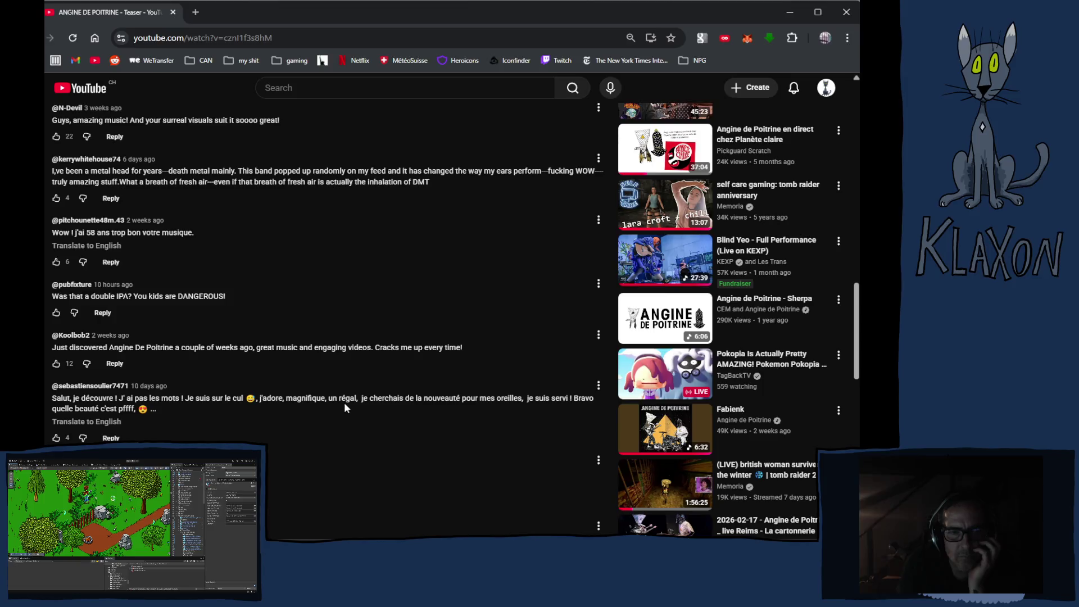
pyautogui.scroll(-1, 345, 409)
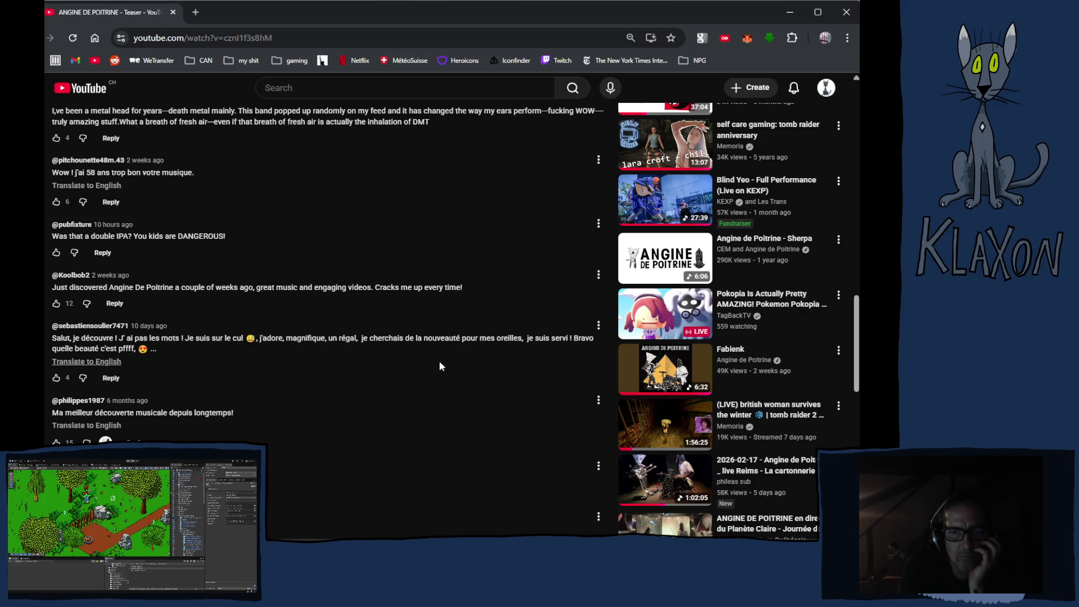
pyautogui.scroll(15, 436, 363)
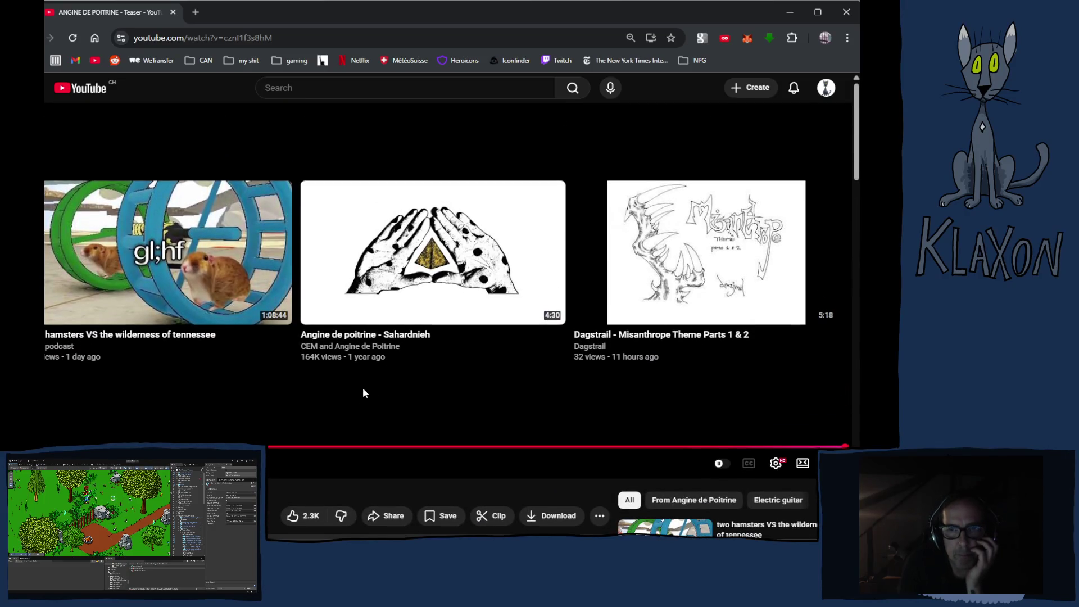
pyautogui.scroll(-8, 362, 392)
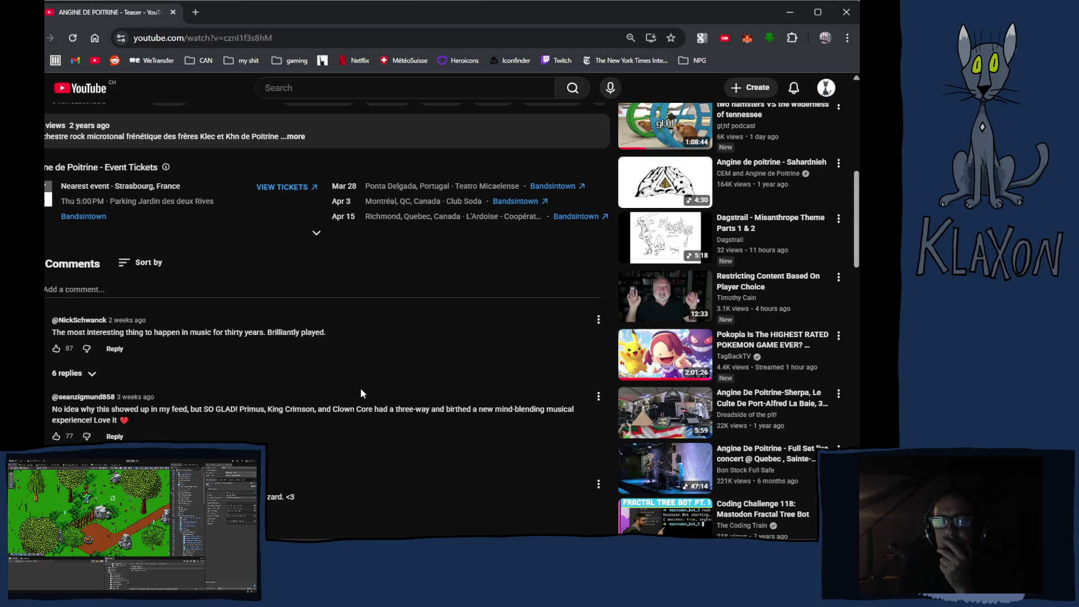
pyautogui.scroll(-7, 360, 390)
pyautogui.scroll(-2, 361, 388)
pyautogui.scroll(7, 362, 386)
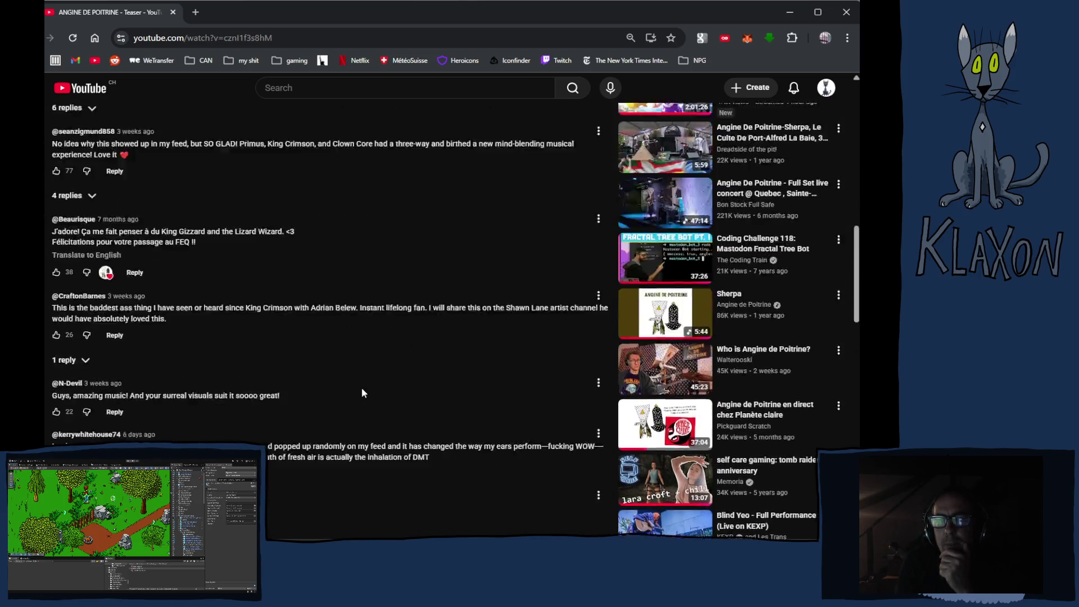
pyautogui.click(46, 87)
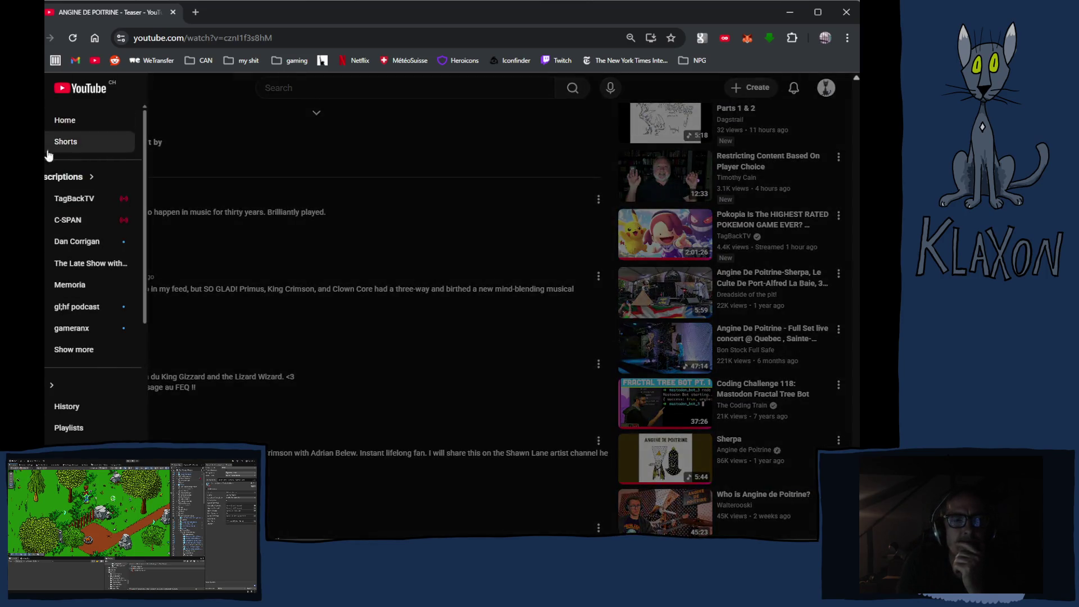
# - Expand the full subscriptions list and open the La Poësse channel
pyautogui.click(100, 360)
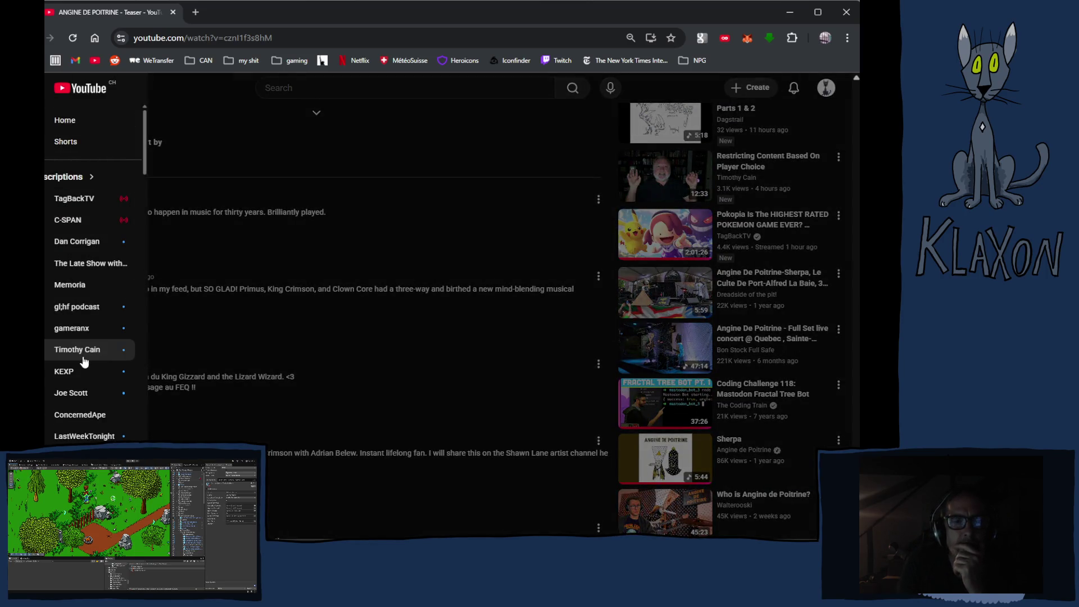
pyautogui.scroll(-2, 102, 382)
pyautogui.scroll(-2, 103, 396)
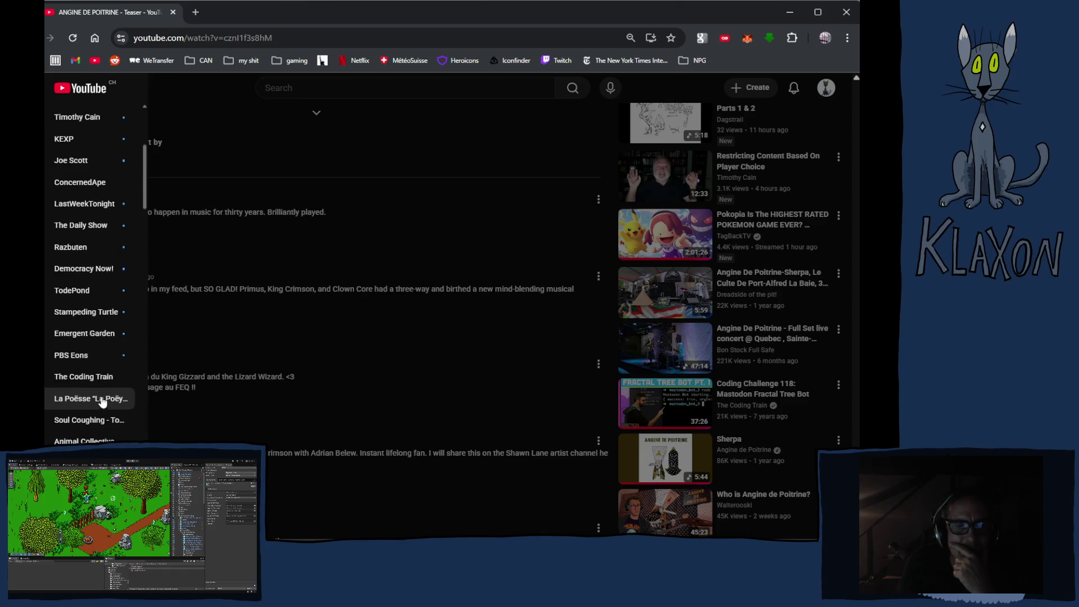
pyautogui.click(100, 395)
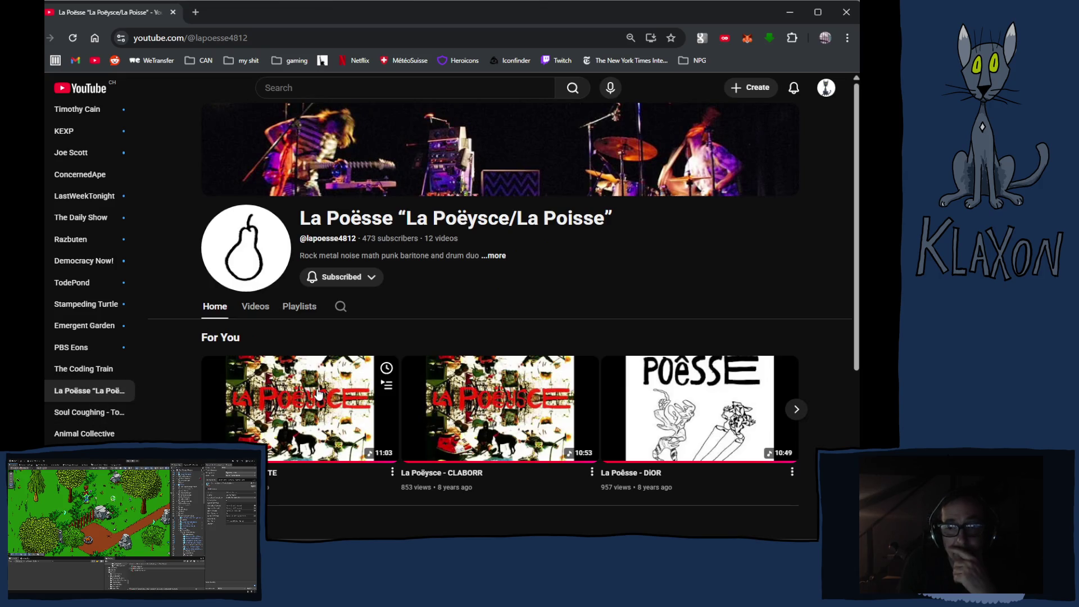
# - Show the La Poësse channel's Videos tab and browse all 12 uploads
pyautogui.click(257, 307)
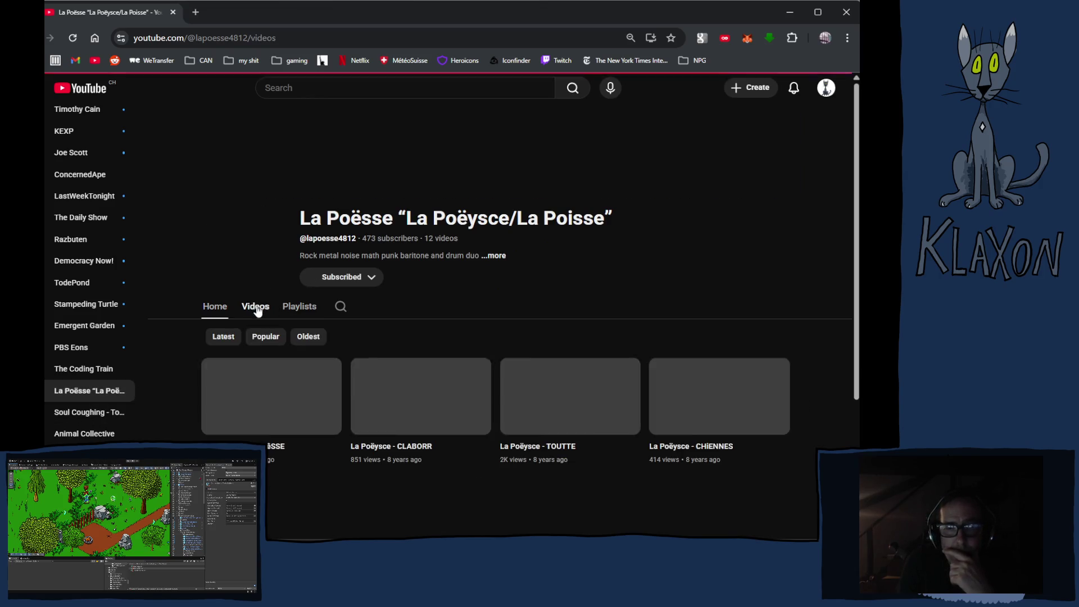
pyautogui.scroll(-2, 360, 337)
pyautogui.scroll(-1, 365, 341)
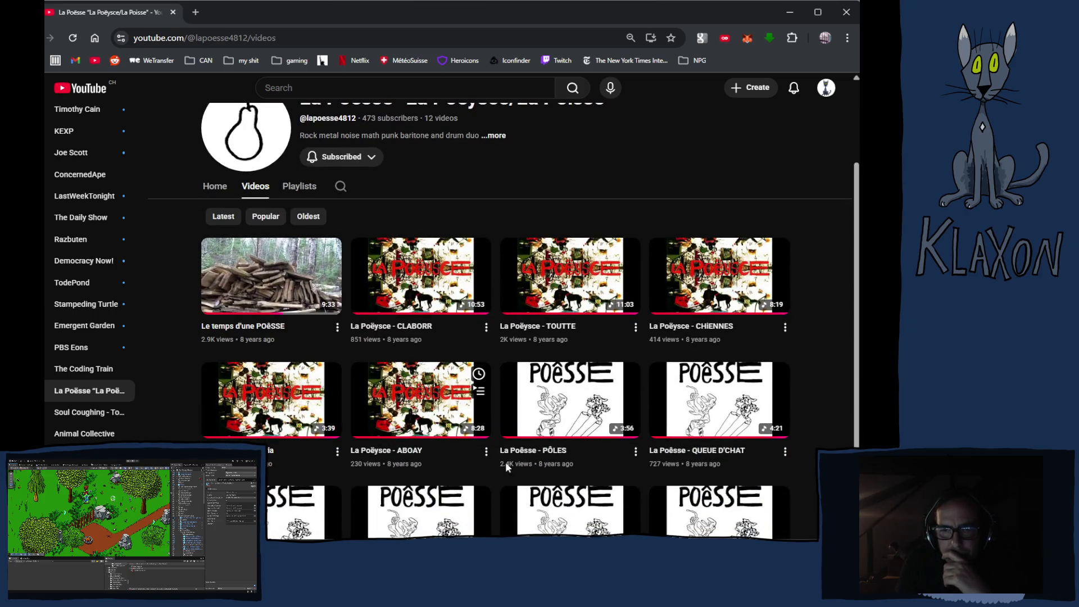
pyautogui.scroll(-2, 559, 468)
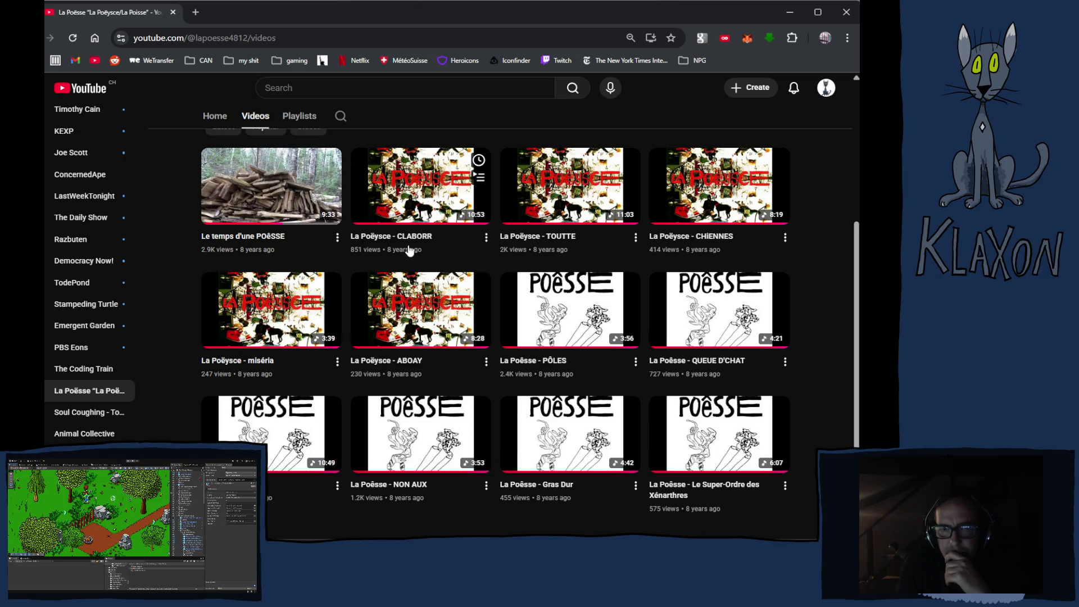
pyautogui.click(400, 188)
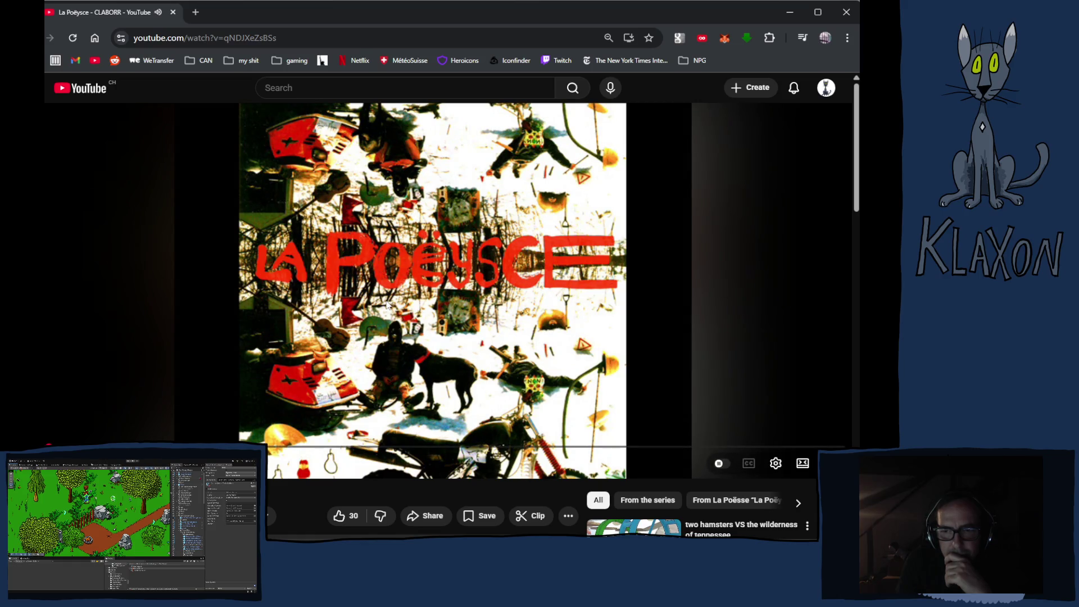
pyautogui.scroll(-3, 387, 305)
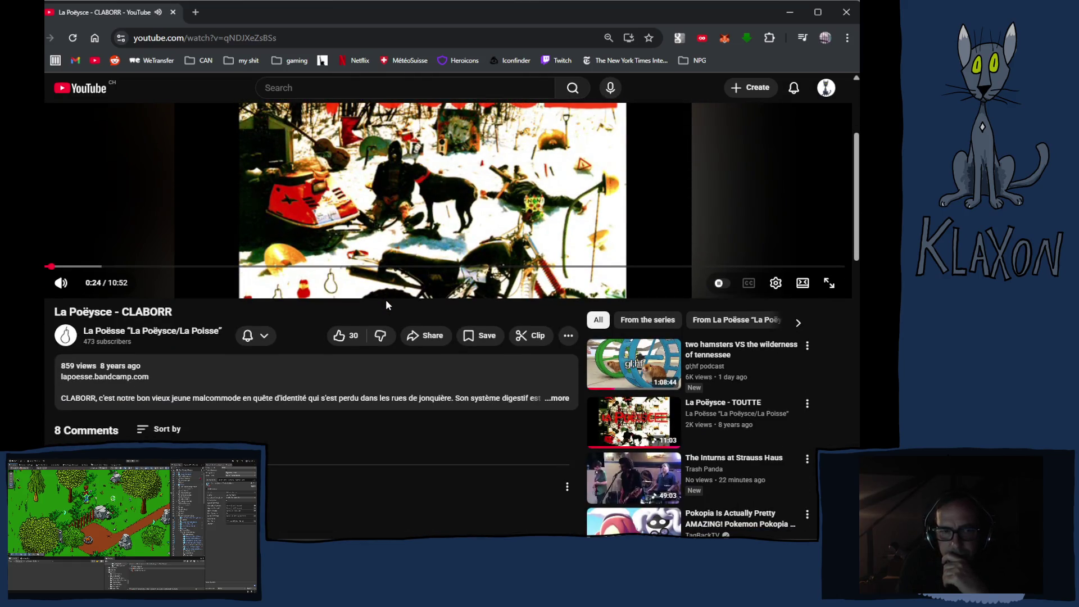
pyautogui.scroll(-4, 386, 304)
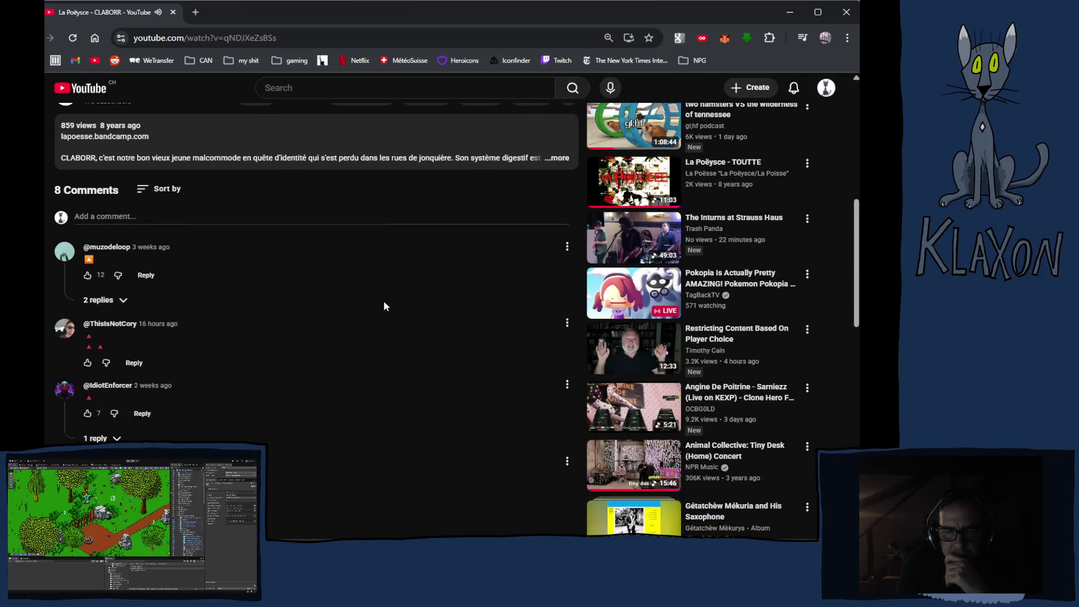
pyautogui.scroll(-2, 384, 306)
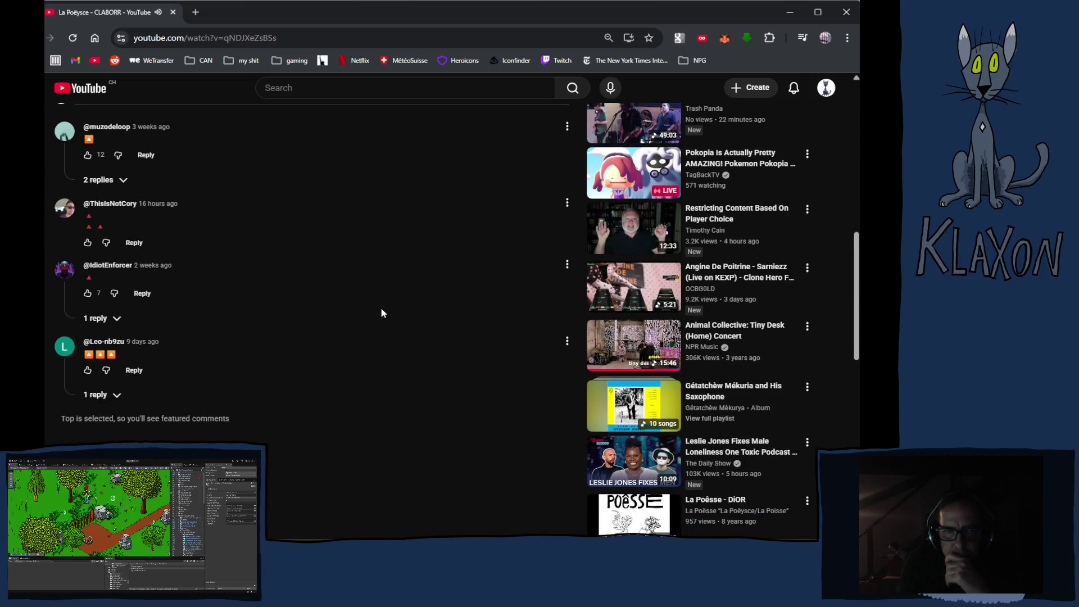
pyautogui.scroll(2, 380, 313)
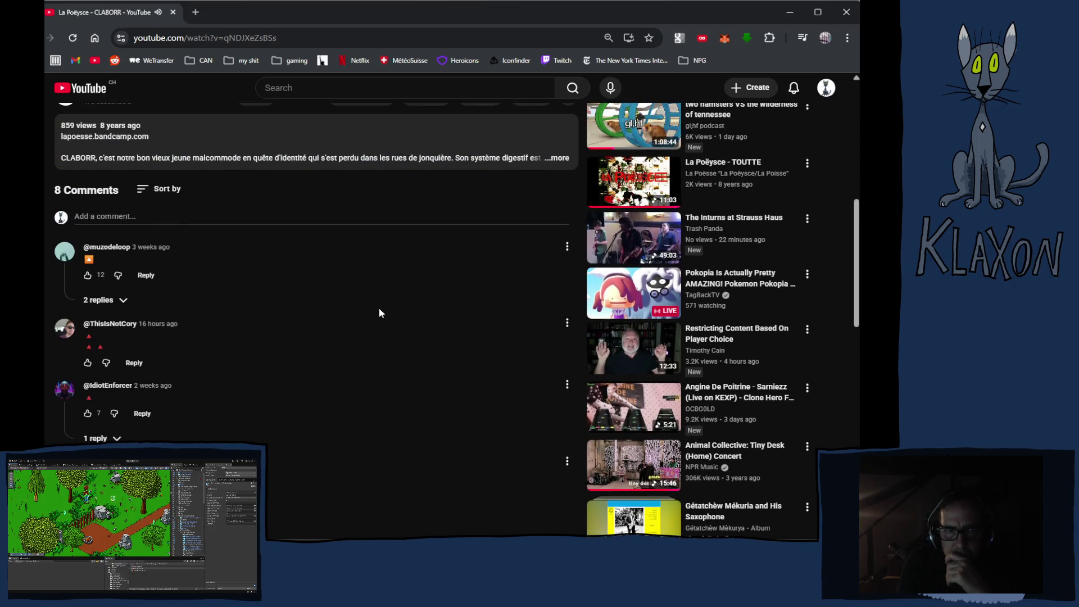
pyautogui.scroll(-3, 376, 311)
pyautogui.scroll(10, 375, 311)
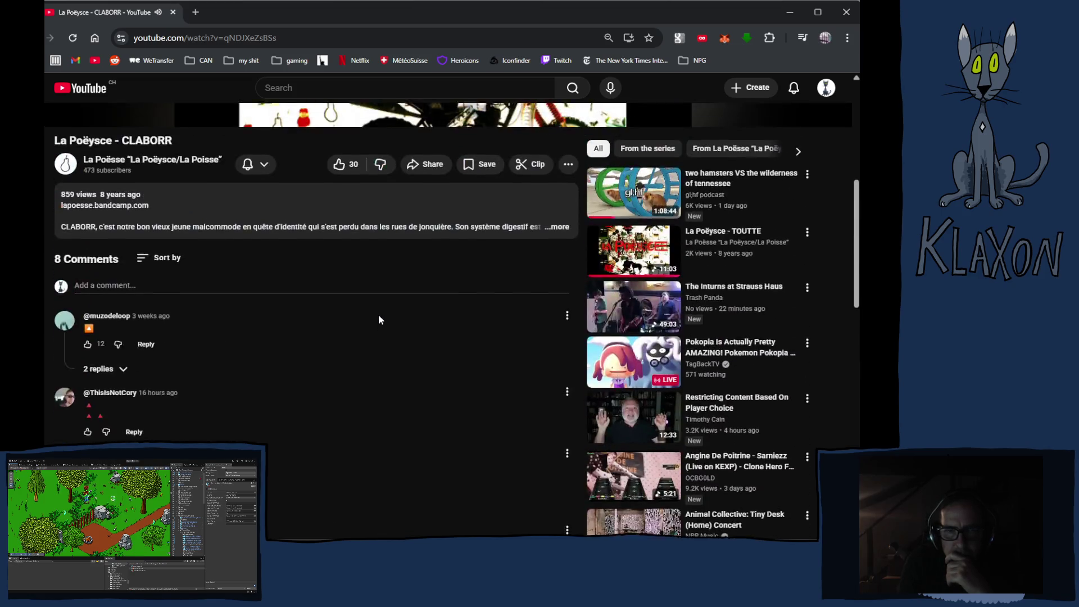
pyautogui.hotkey('alt', 'Left')
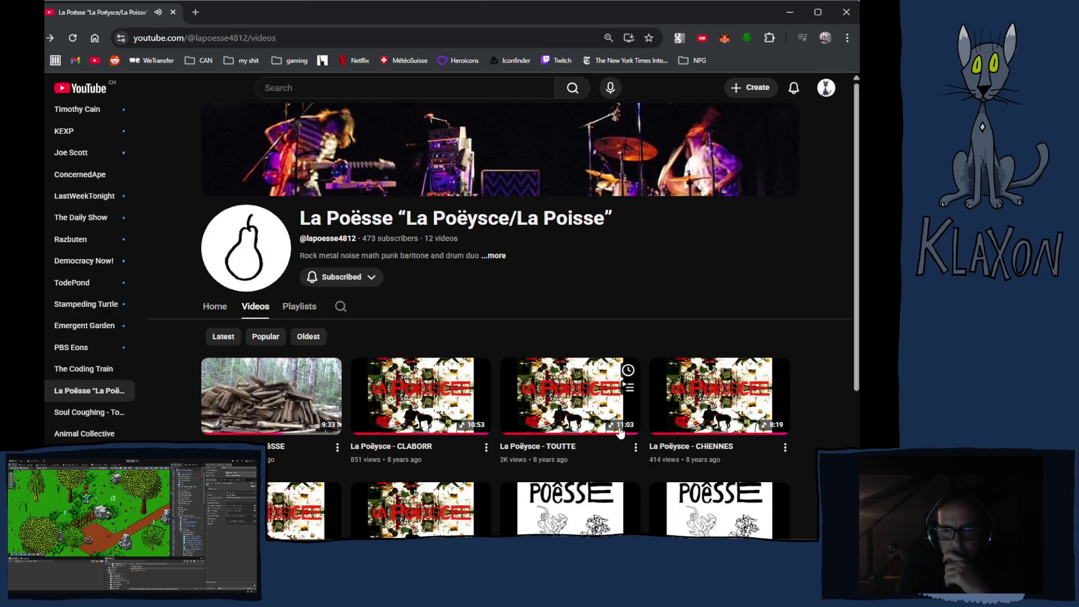
# - Open La Poëysce - TOUTTE from the channel's videos, browse its comments, and jump to about 1:21
pyautogui.hotkey('alt', 'Right')
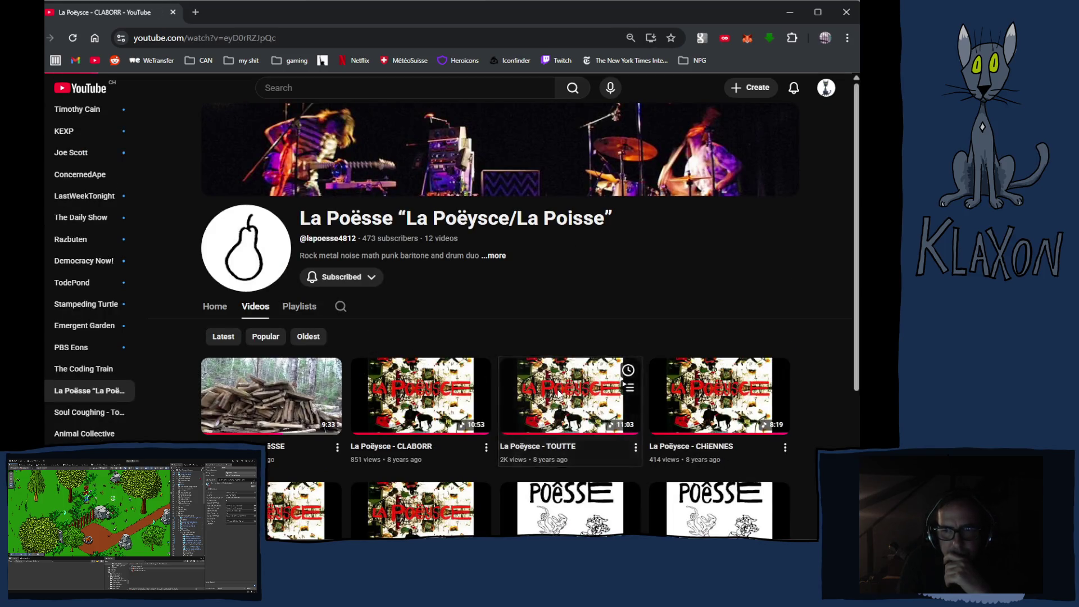
pyautogui.scroll(-4, 428, 393)
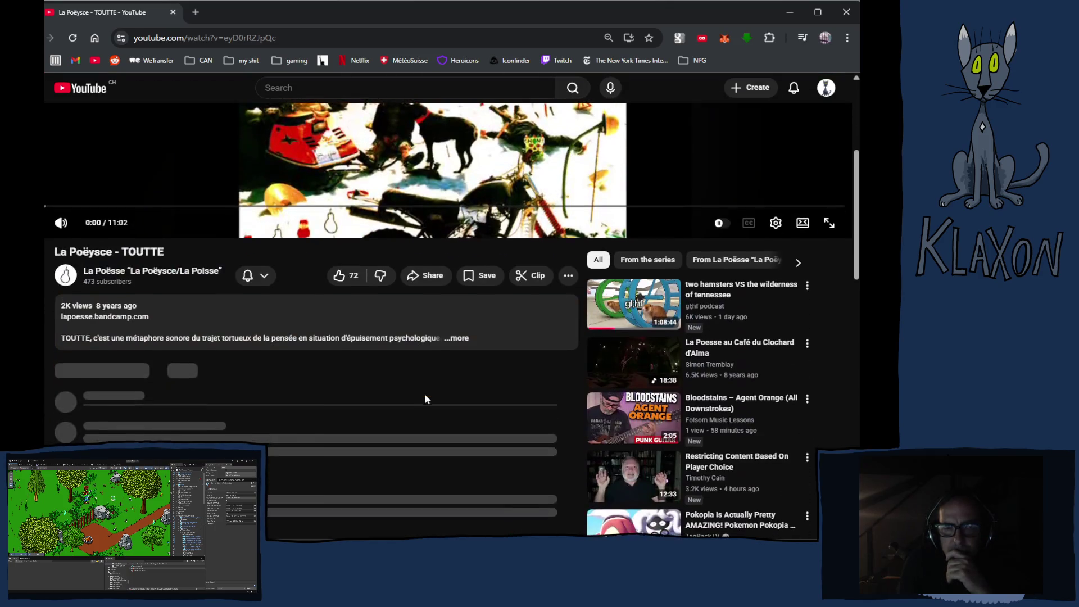
pyautogui.scroll(-4, 426, 395)
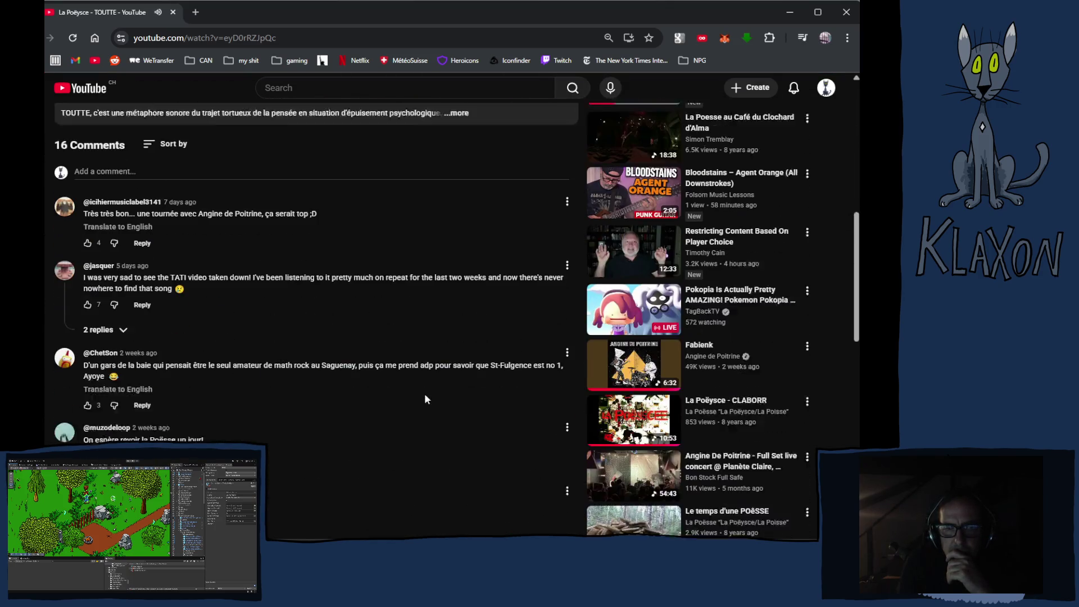
pyautogui.scroll(-3, 425, 399)
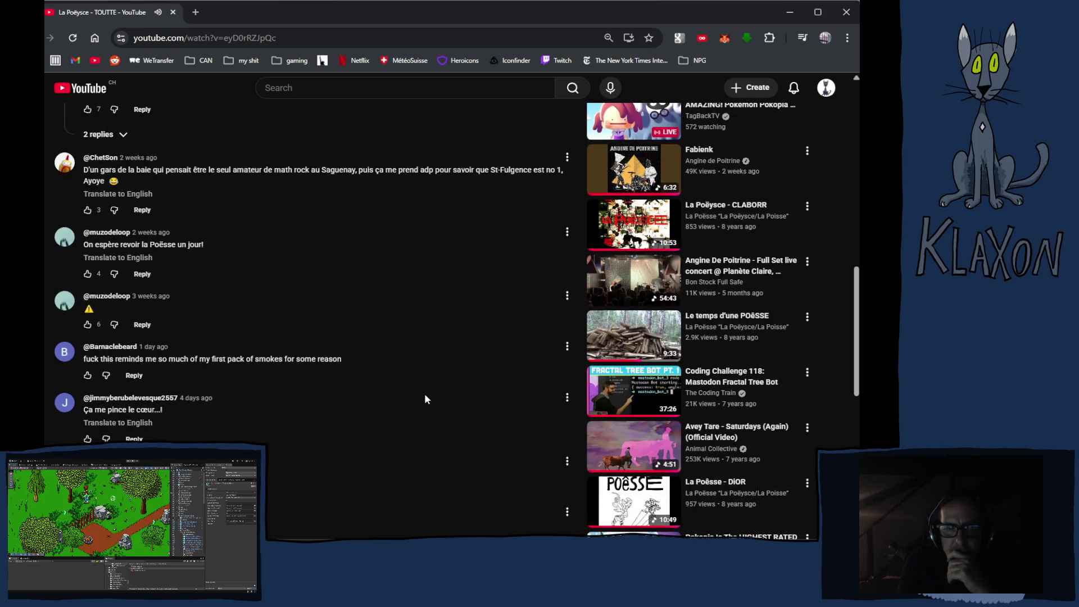
pyautogui.scroll(-4, 424, 393)
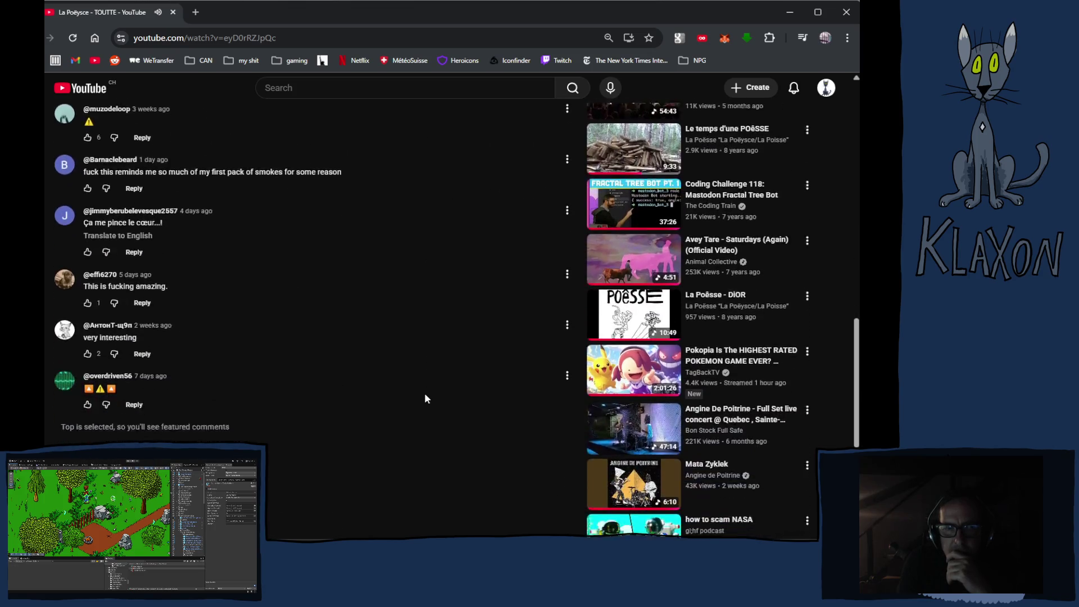
pyautogui.scroll(15, 422, 398)
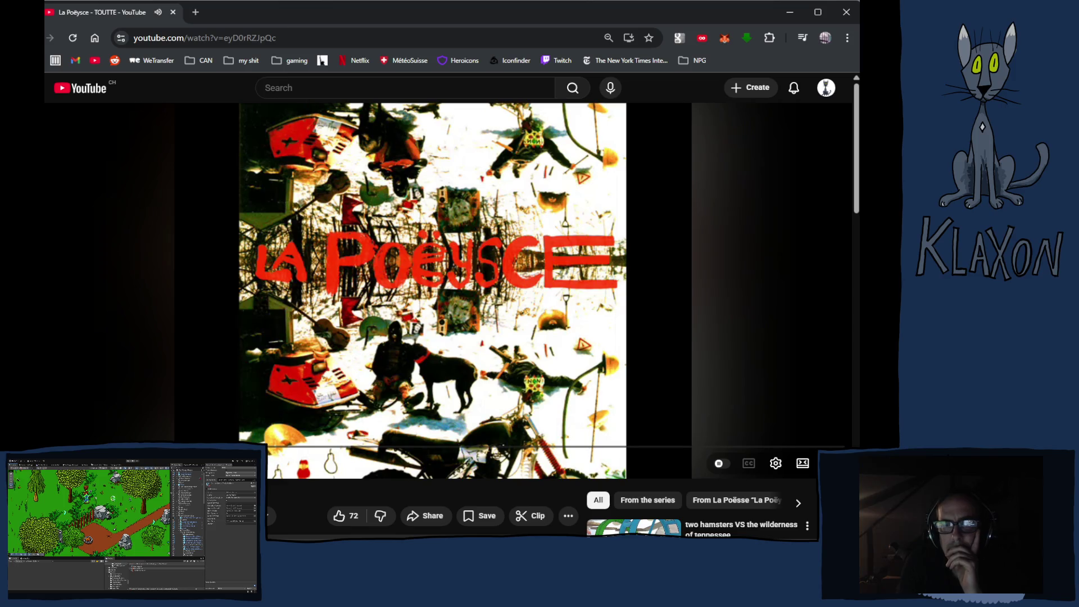
pyautogui.click(122, 447)
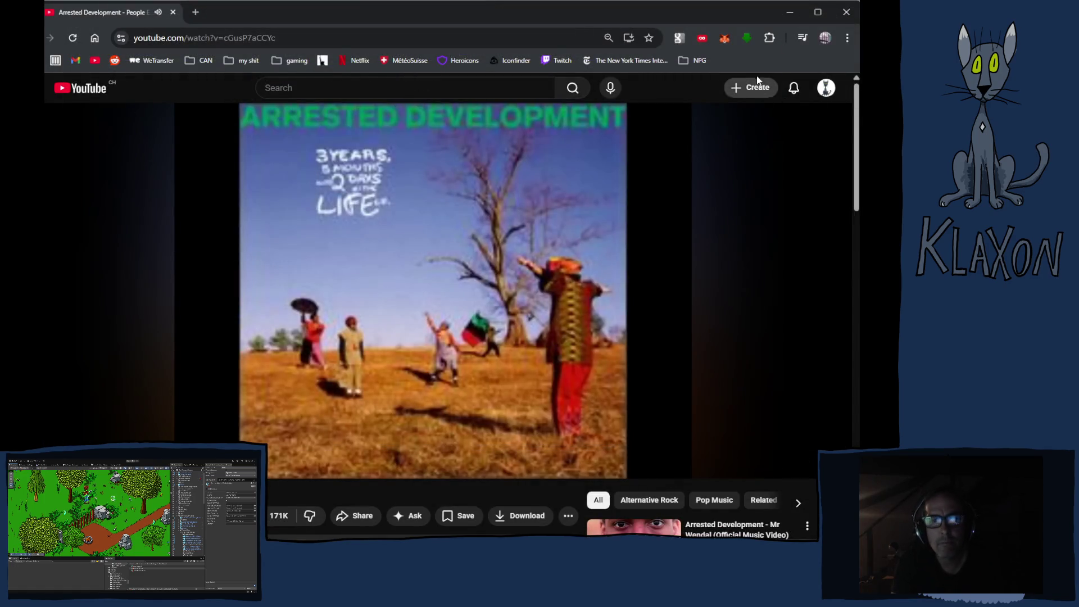
# - Close the Unity editor, return to the Arrested Development video in Chrome, then look for Unity Hub
pyautogui.hotkey('alt', 'Tab')
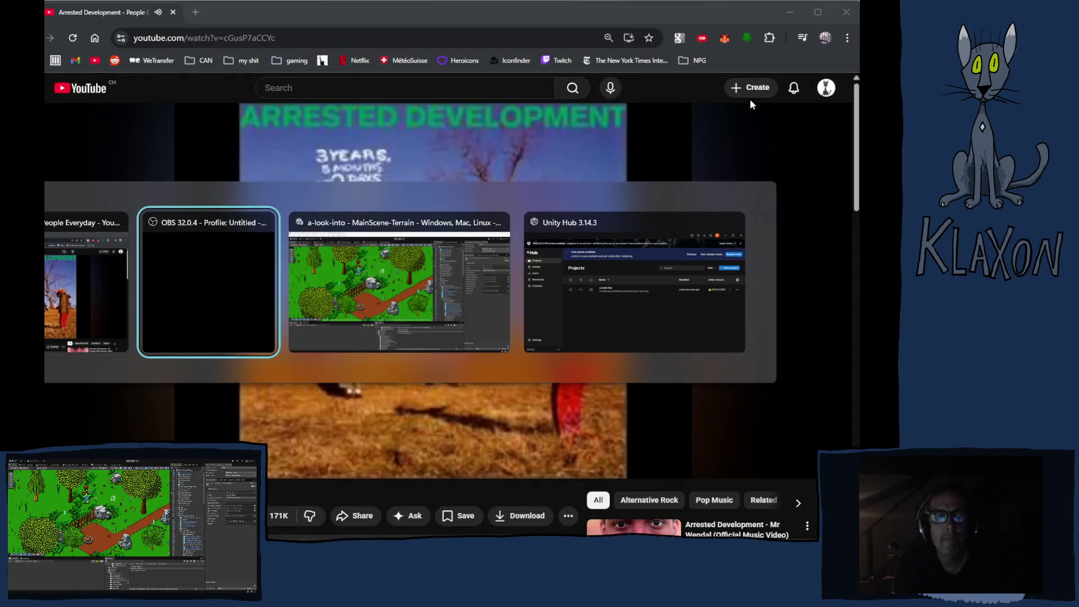
pyautogui.press('Tab')
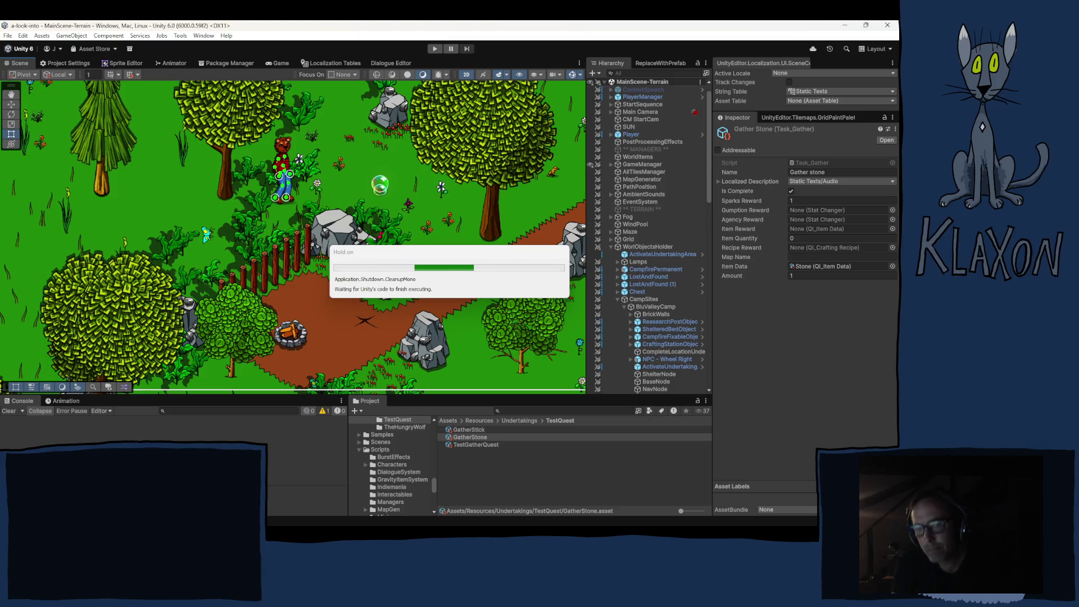
pyautogui.hotkey('alt', 'Tab')
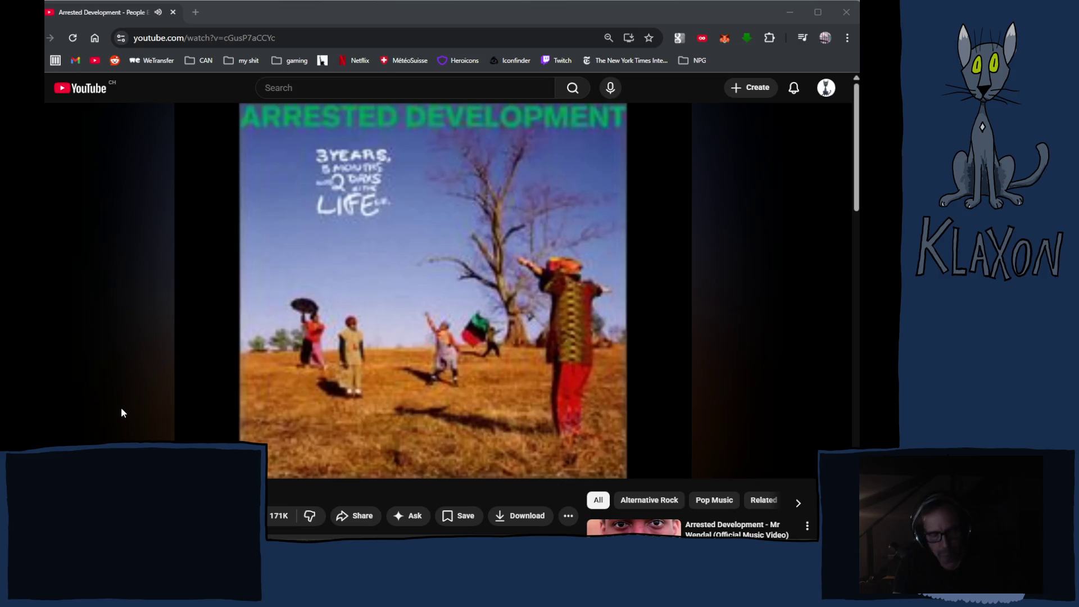
pyautogui.hotkey('alt', 'Tab')
pyautogui.hotkey('alt', 'Tab')
pyautogui.hotkey('alt', 'Tab')
pyautogui.hotkey('alt', 'Tab')
pyautogui.hotkey('alt', 'Tab')
pyautogui.hotkey('alt', 'Tab')
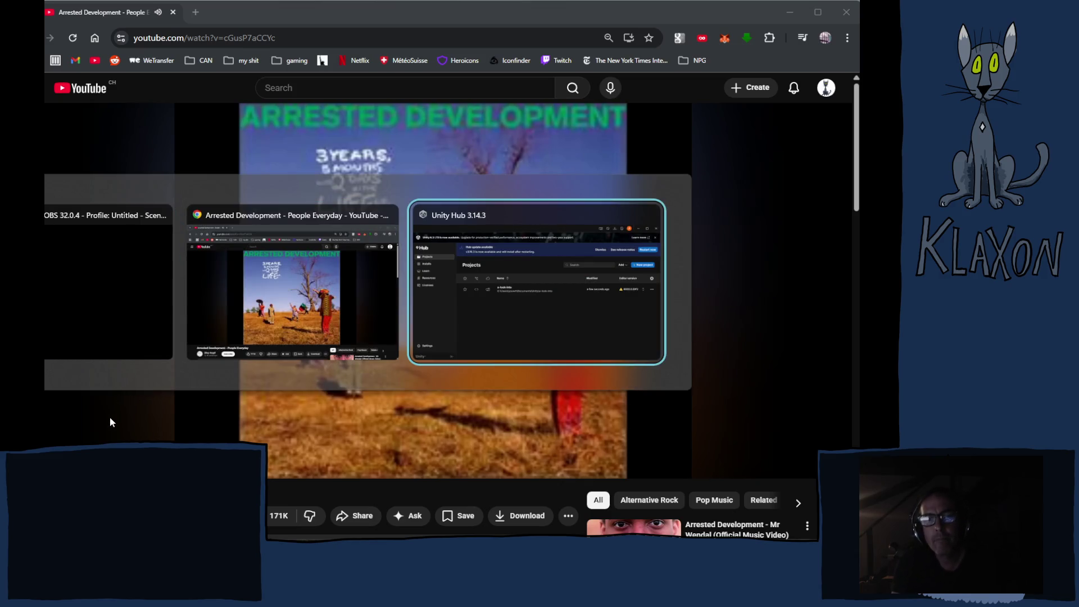
pyautogui.hotkey('alt', 'Tab')
pyautogui.hotkey('alt', 'Tab')
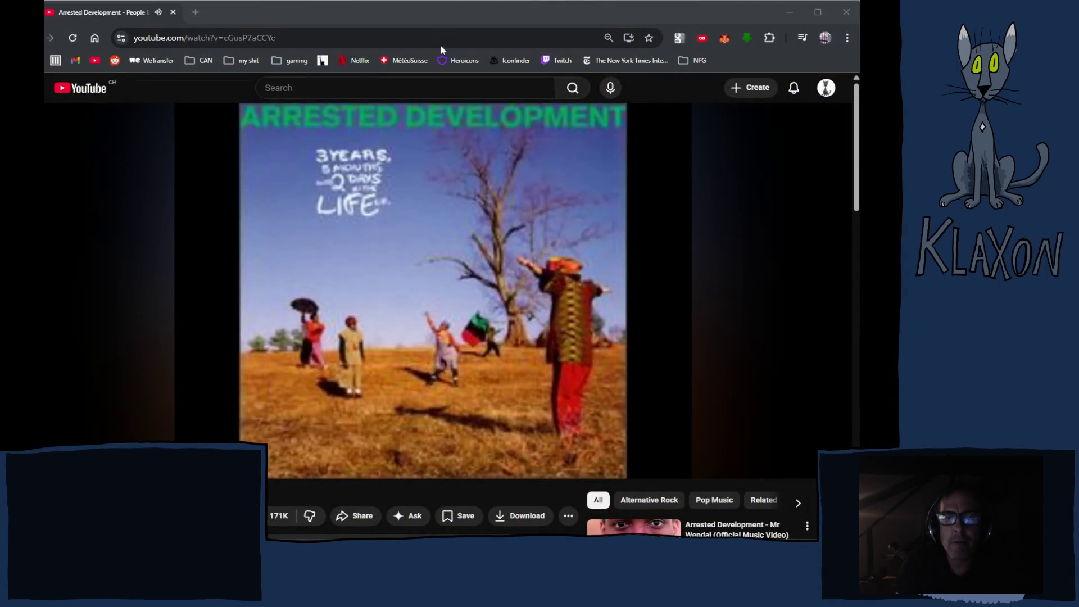
# - Make the Chrome window showing Arrested Development's People Everyday video the active window
pyautogui.click(455, 26)
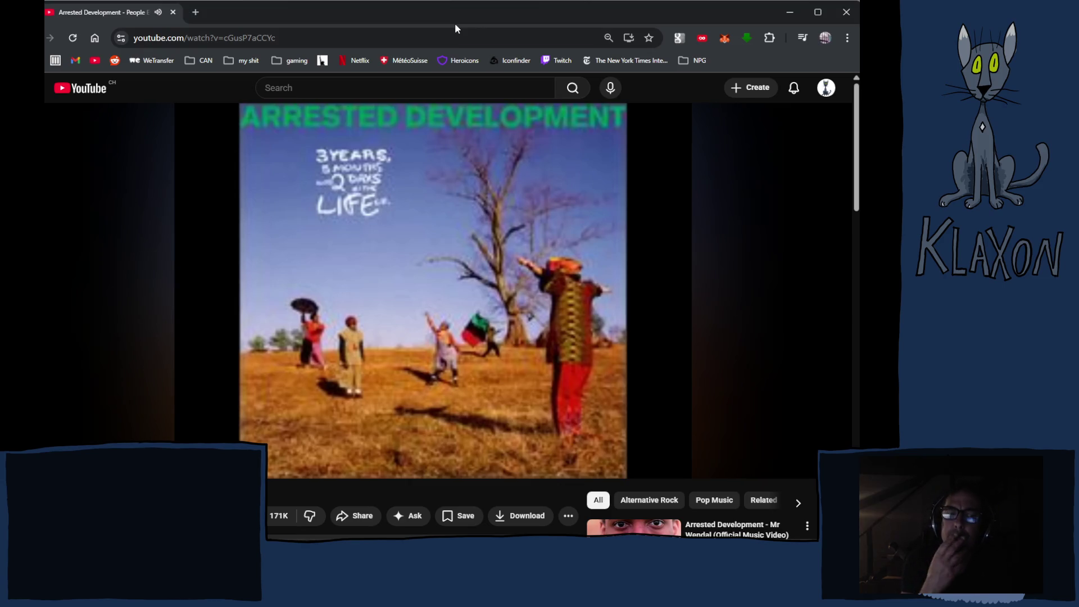